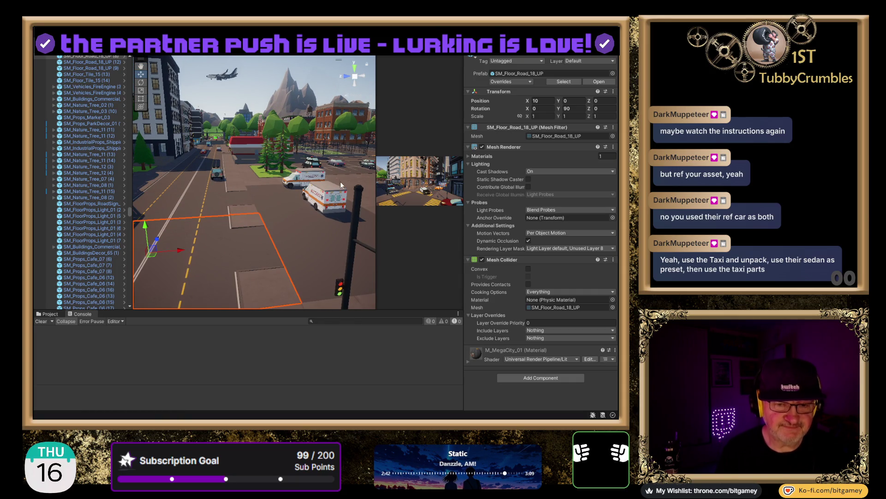
Step: Tilt the view down toward the street and select the neighbouring SM_Floor_Road_18_UP road tile
mouse_move(323, 119)
mouse_down()
mouse_move(285, 114)
mouse_move(143, 188)
mouse_move(214, 176)
mouse_up()
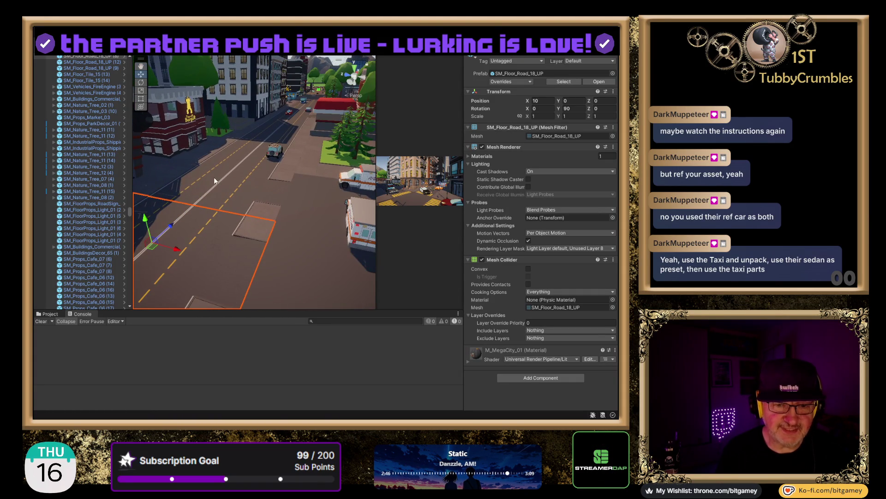
click(229, 194)
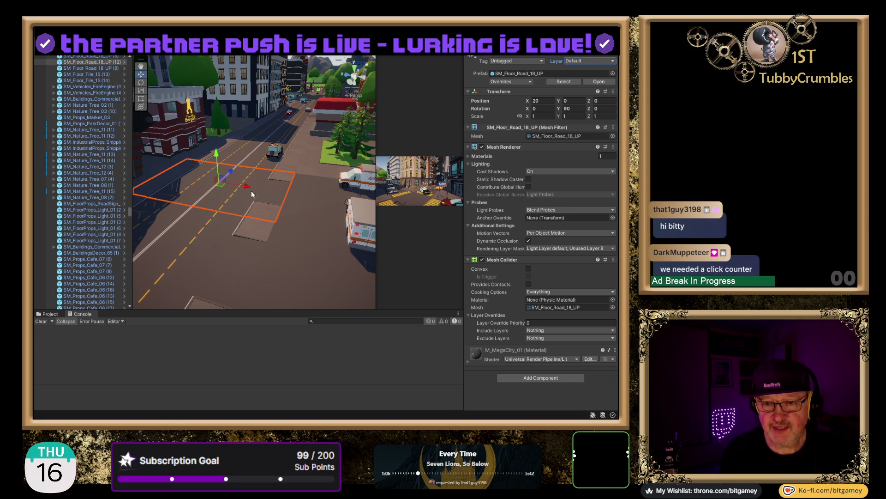
Step: Check the overlapping road tiles near the crosswalk, including SM_Floor_Road_14_M and SM_Floor_Road_18_UP
scroll(252, 194, down, 5)
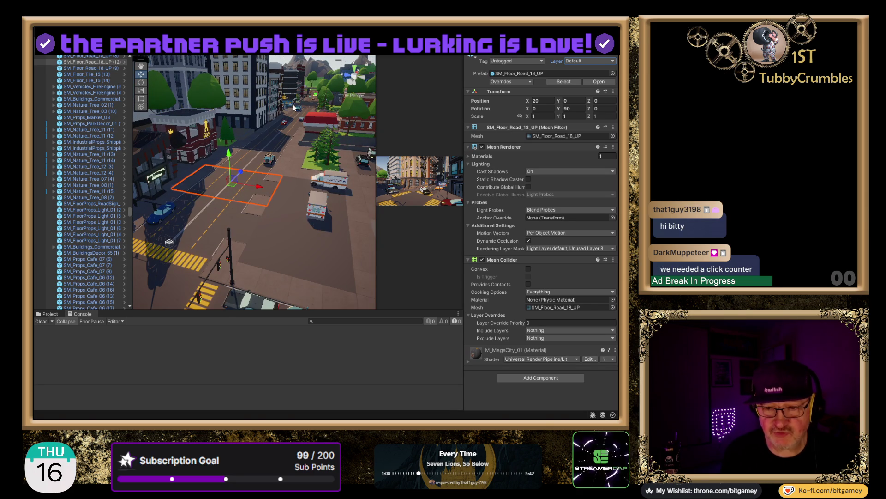
click(211, 215)
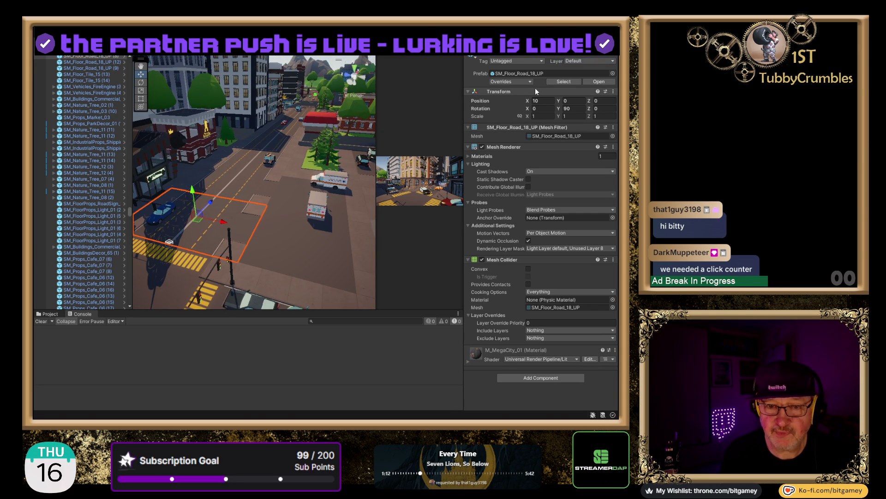
scroll(226, 194, up, 2)
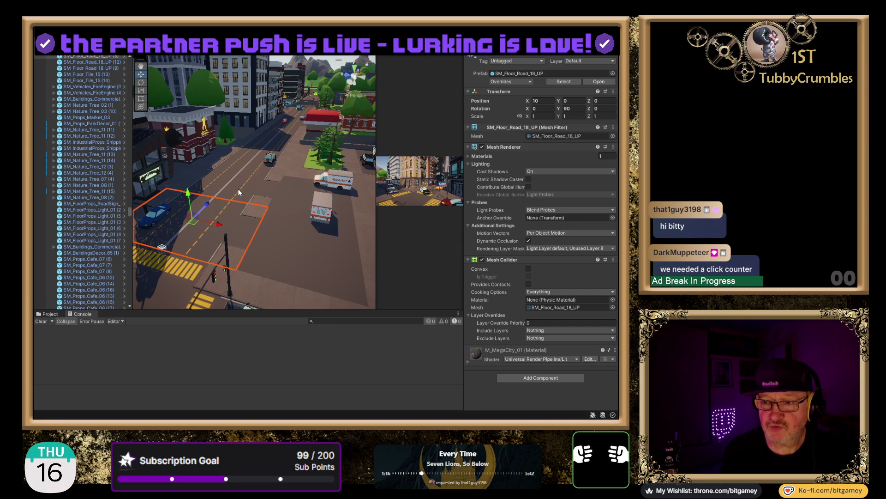
key(ctrl+z)
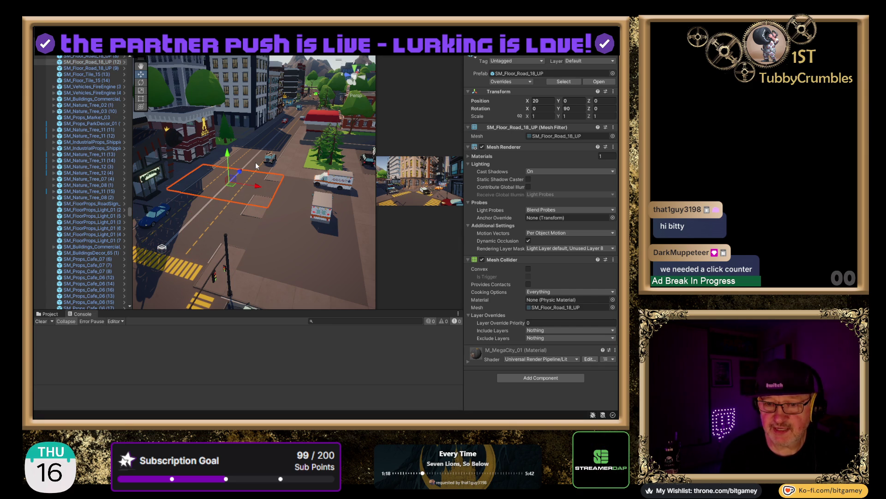
click(256, 166)
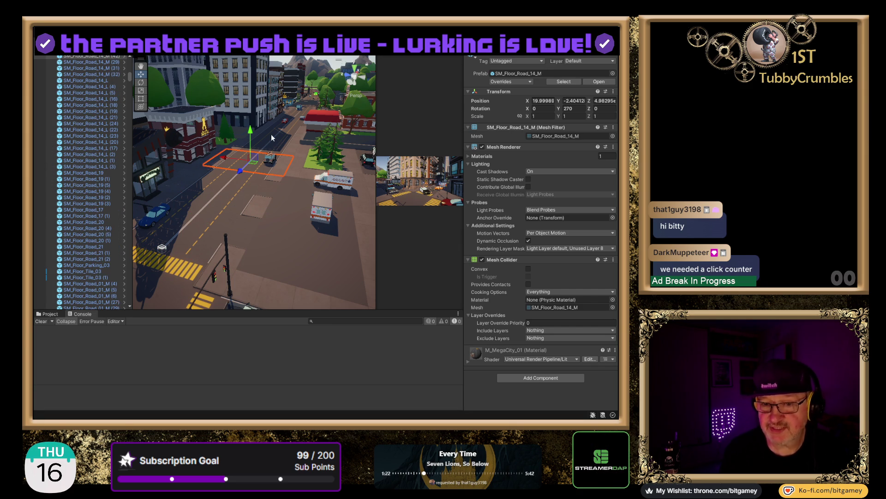
click(231, 184)
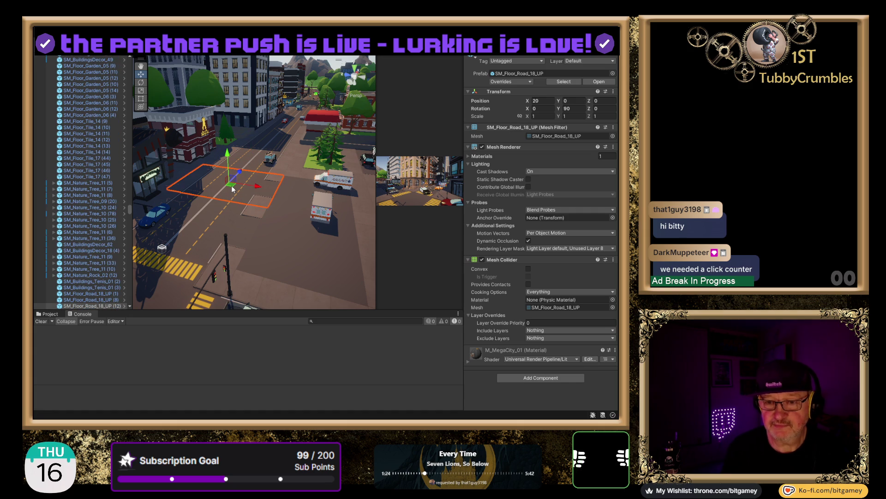
click(204, 230)
click(227, 181)
Step: Frame SM_Floor_Road_14_M, then step up the street to the SM_Floor_Road_18_UP tile at X 70
click(264, 144)
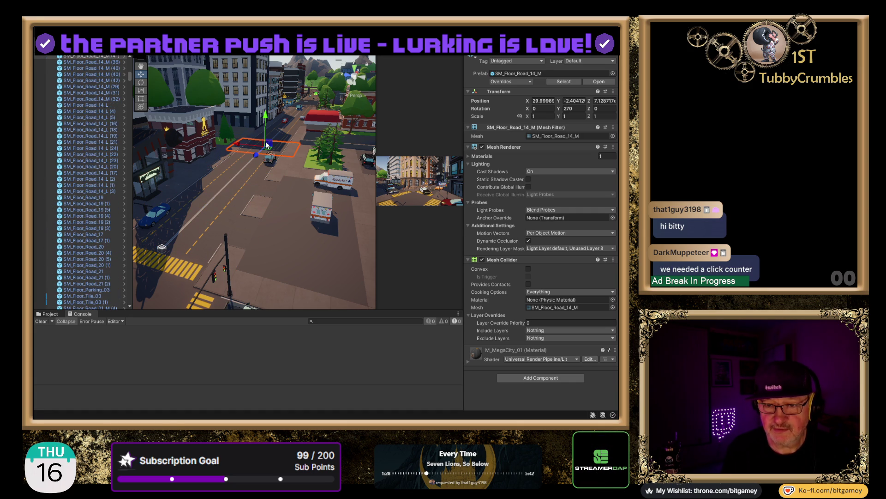
key(f)
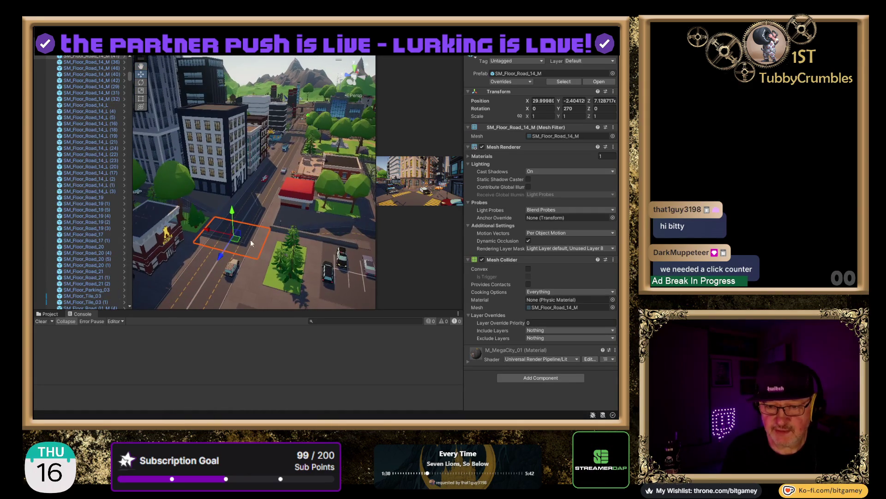
click(253, 217)
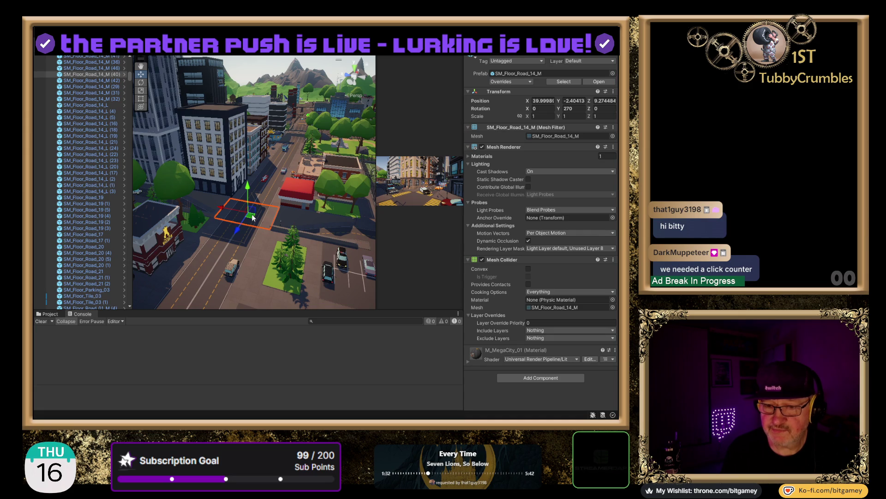
click(264, 195)
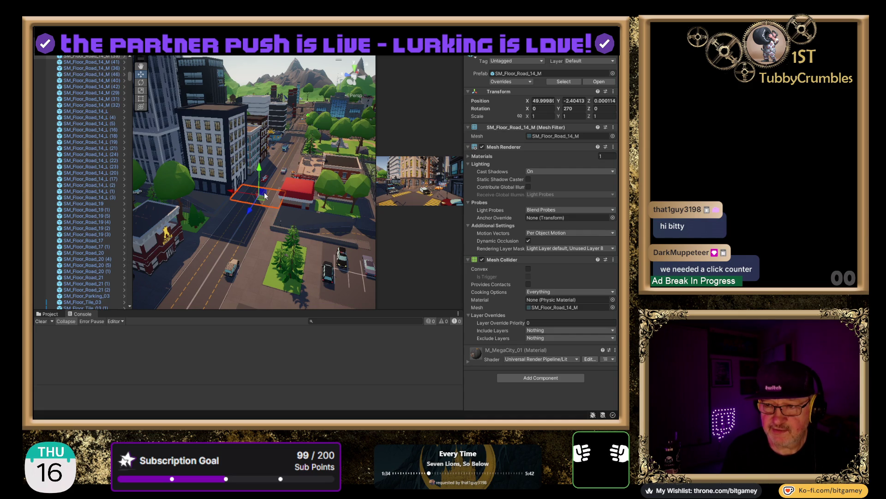
click(273, 178)
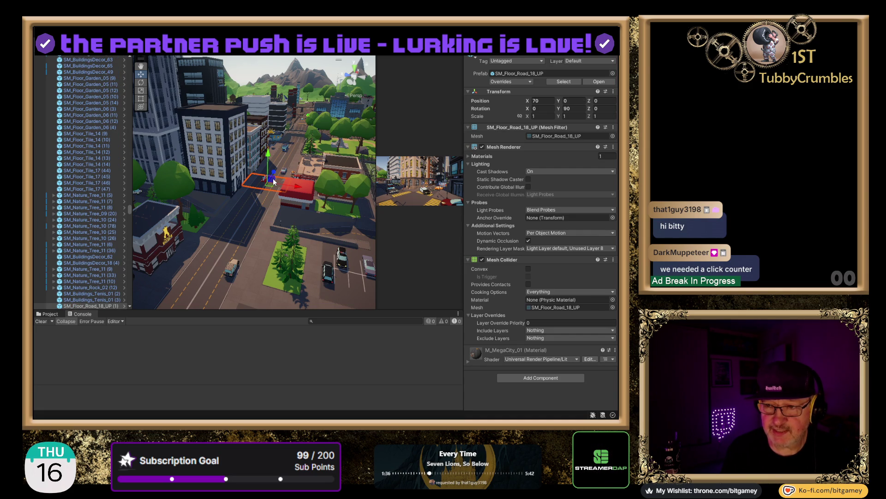
scroll(253, 200, down, 5)
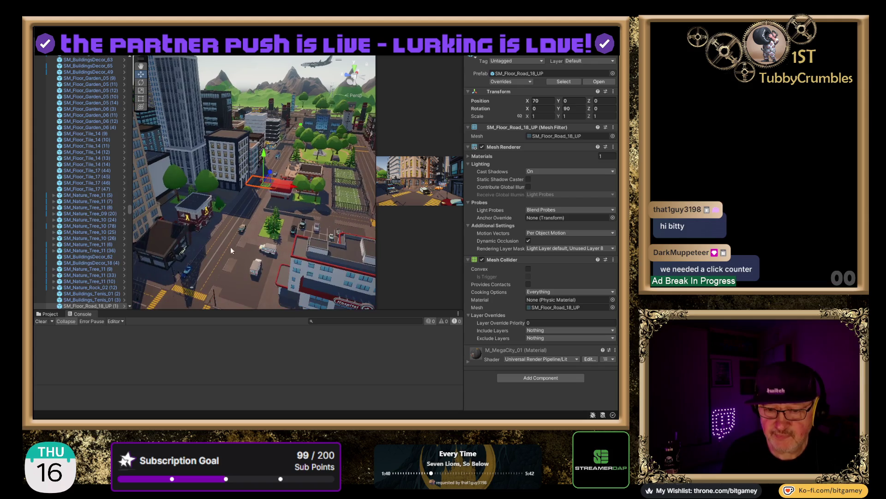
Step: Add three more road tiles along the street to the selection for the drivable layer
ctrl+click(205, 284)
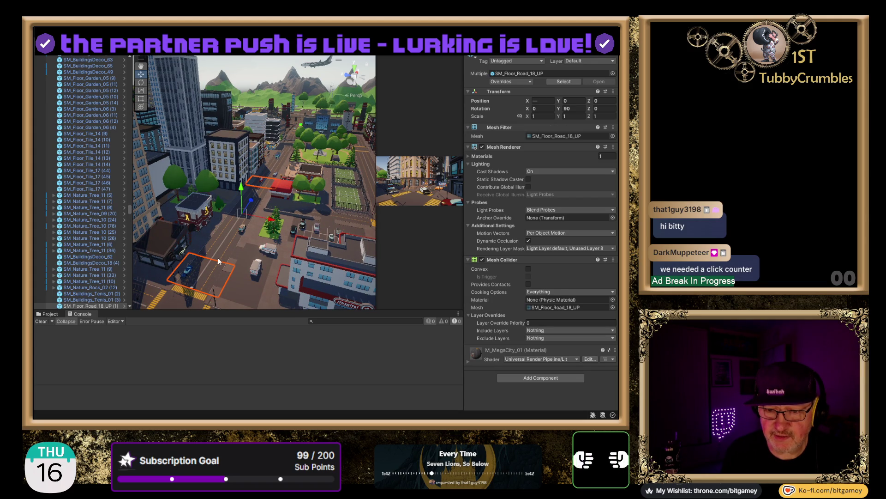
ctrl+click(235, 223)
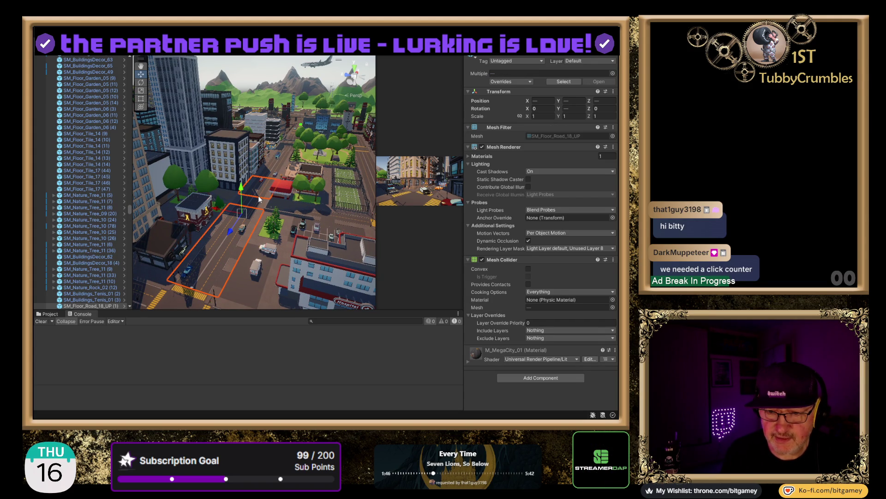
ctrl+click(276, 168)
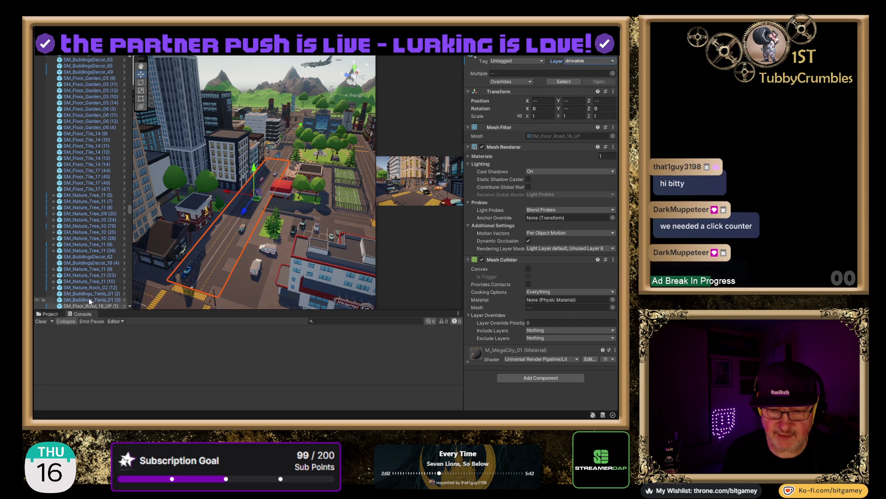
scroll(89, 296, down, 10)
scroll(88, 276, down, 15)
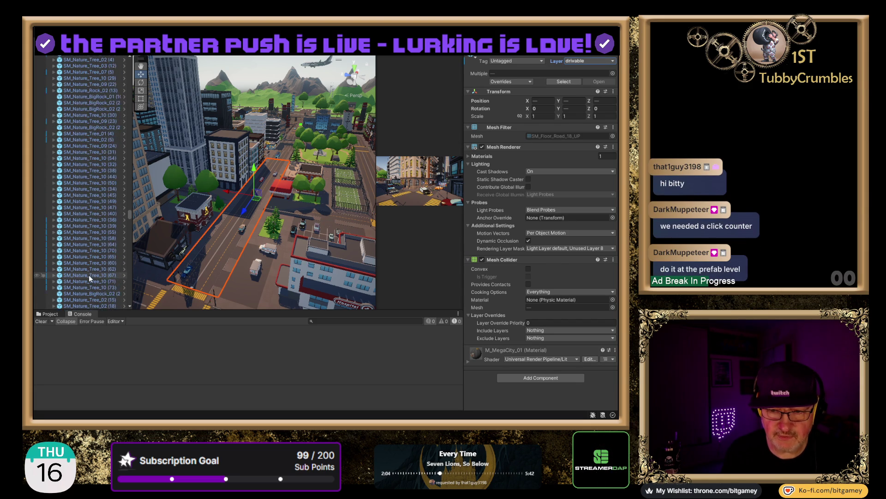
scroll(86, 269, down, 10)
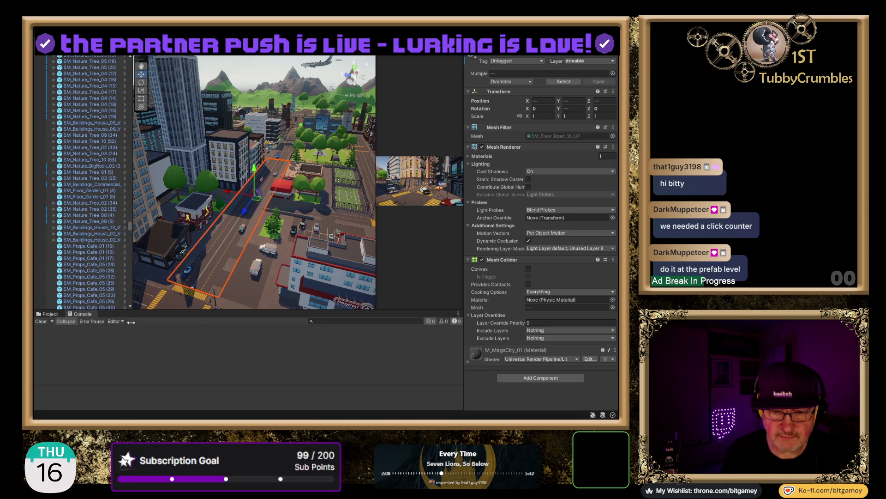
drag(129, 227, 134, 303)
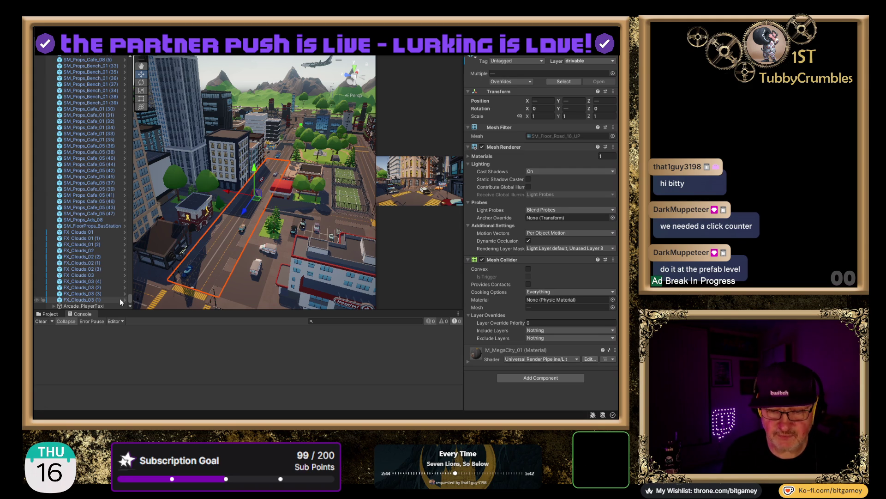
click(97, 305)
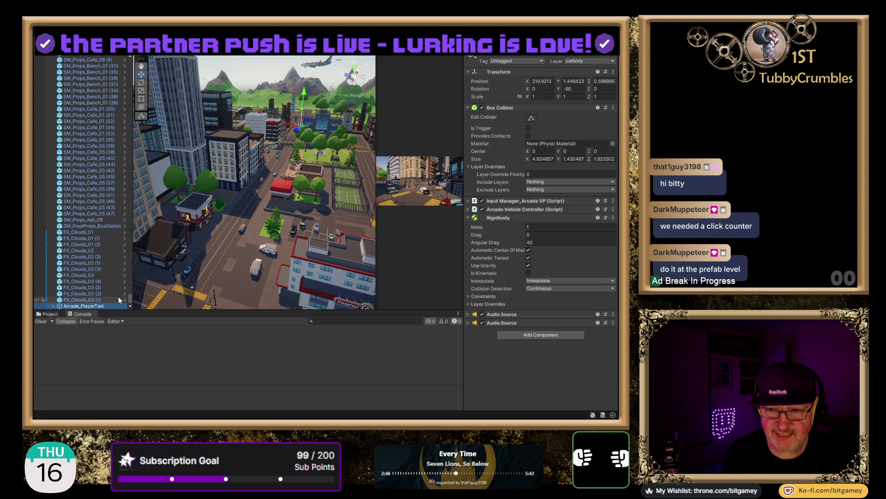
Step: Move the player taxi along X down the street toward the camera and frame it
click(295, 133)
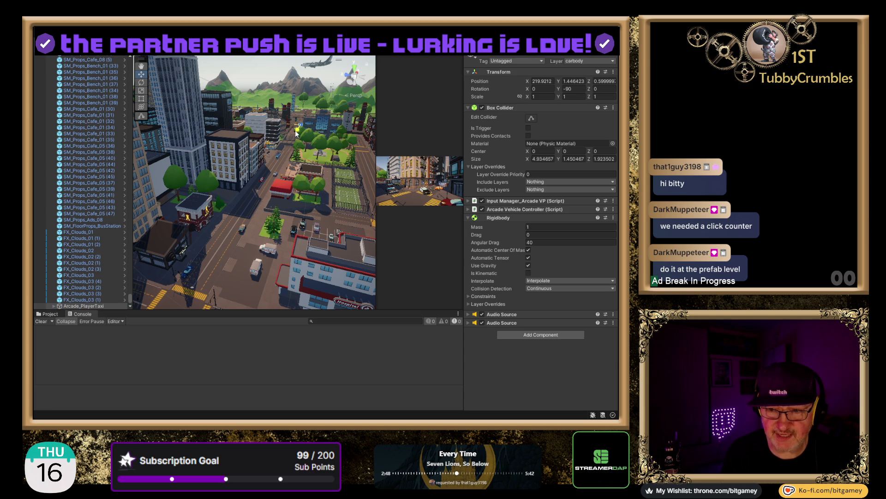
mouse_move(264, 195)
mouse_down()
mouse_move(188, 304)
mouse_move(196, 303)
mouse_up()
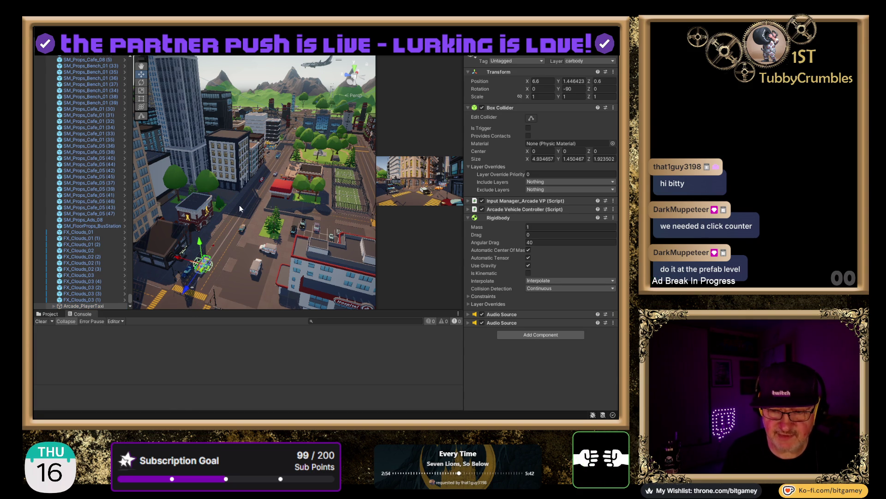
double_click(86, 305)
drag(304, 204, 283, 244)
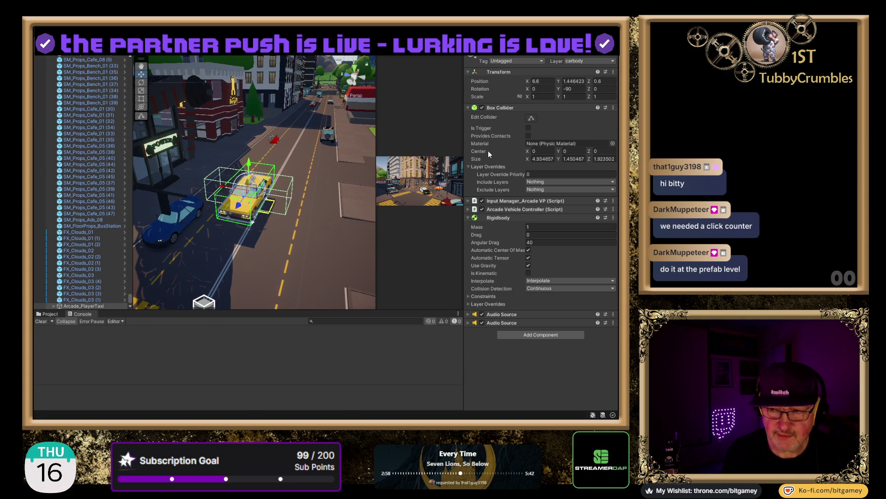
Step: Set the taxi's Rotation Y to 90 so it faces the other way, then go to the browser
key(Home)
key(Delete)
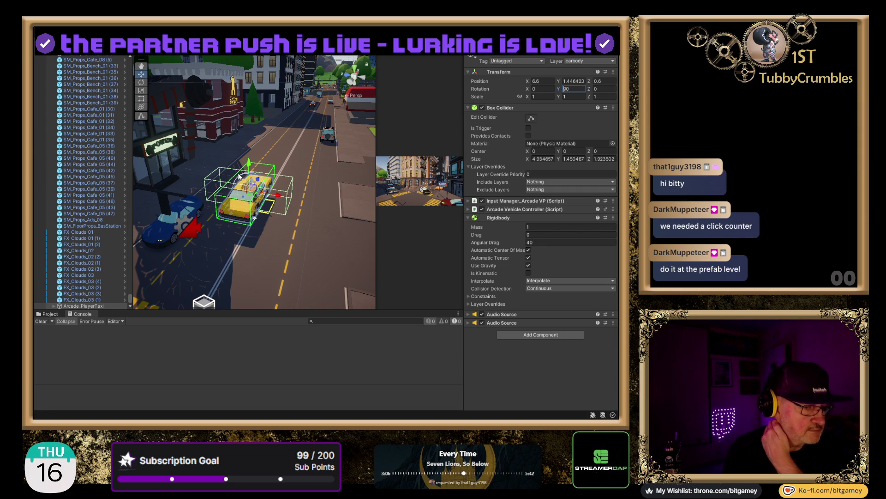
drag(318, 161, 300, 231)
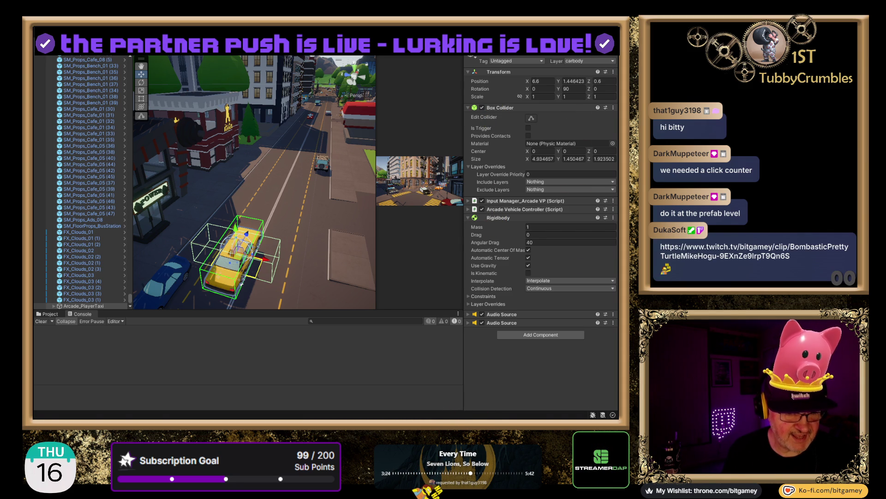
key(alt+Tab)
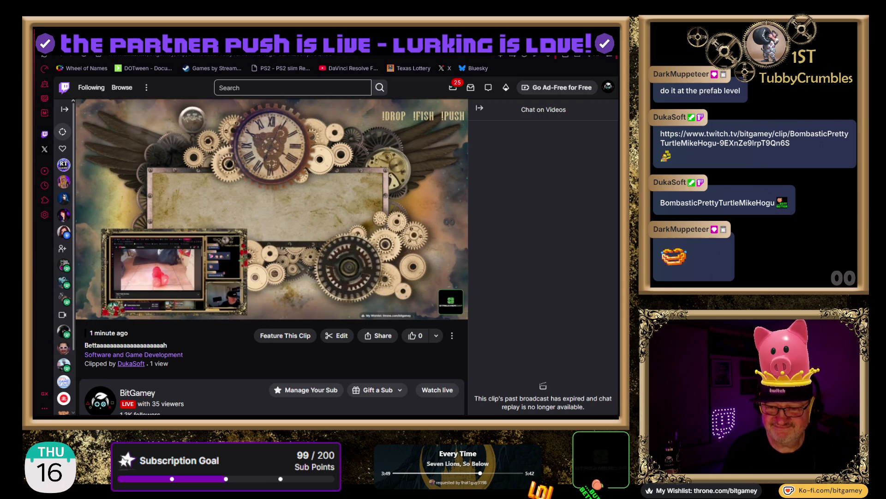
Step: Open the Twitch clip of the stream that was shared in chat
mouse_move(406, 259)
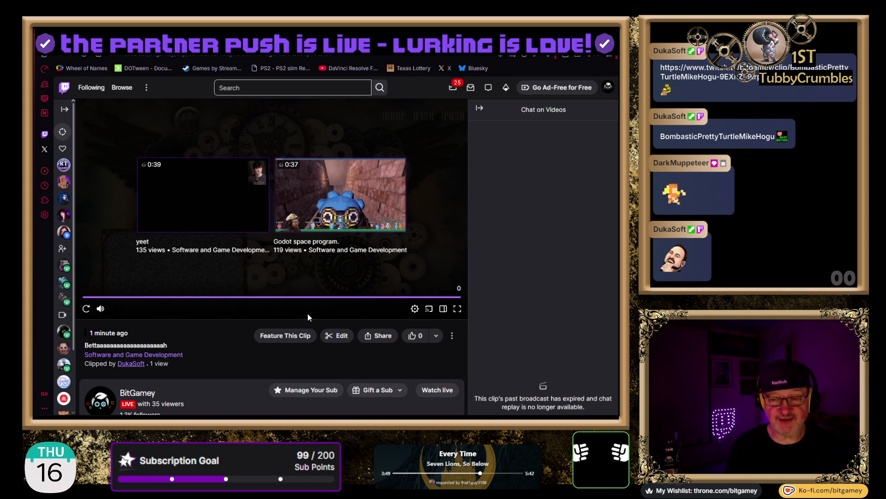
Step: Let the clip finish until suggestions like 'yeet' and 'Godot space program.' appear
mouse_move(97, 313)
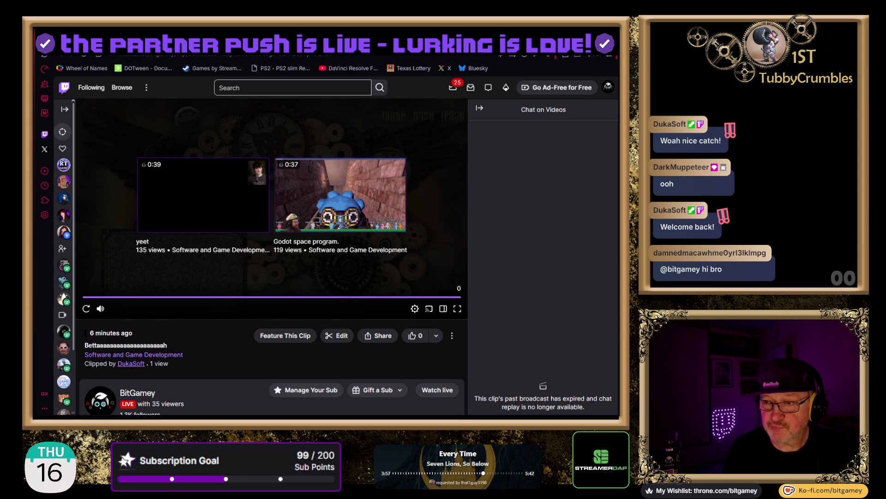
Step: Go back from the clip and bring up the 'Arcade Vehicle Physics Setup in Unity Engine' video
key(alt+Left)
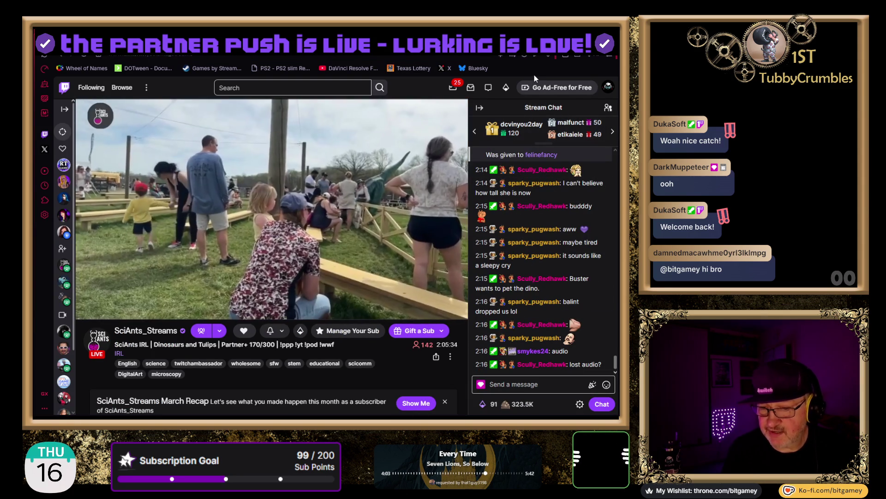
key(ctrl+Tab)
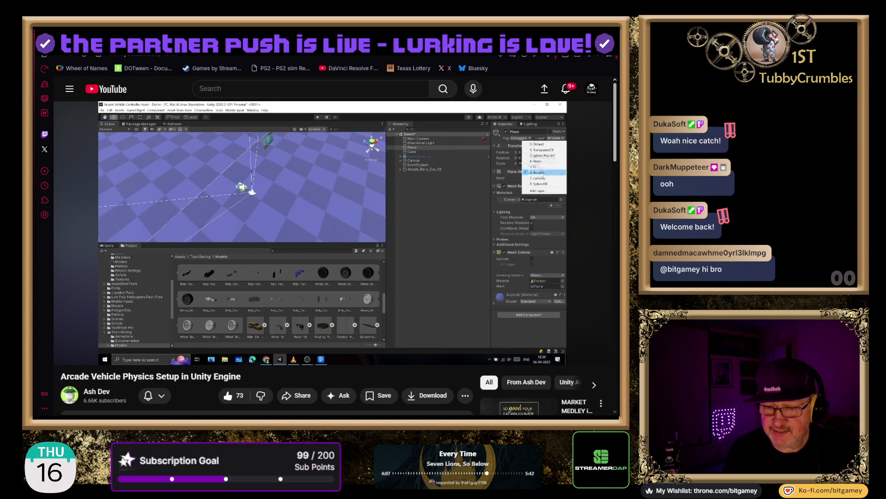
Step: Pause and resume the tutorial a few times, leaving it paused at 1:33
mouse_move(393, 228)
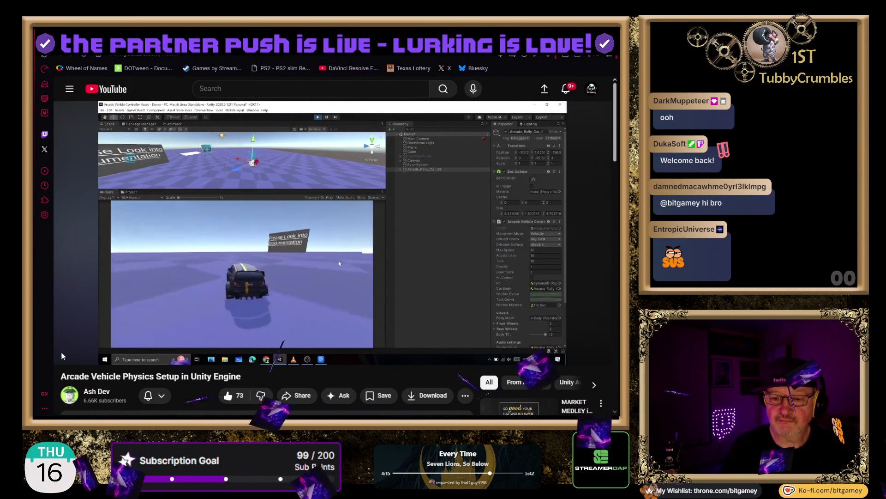
click(69, 354)
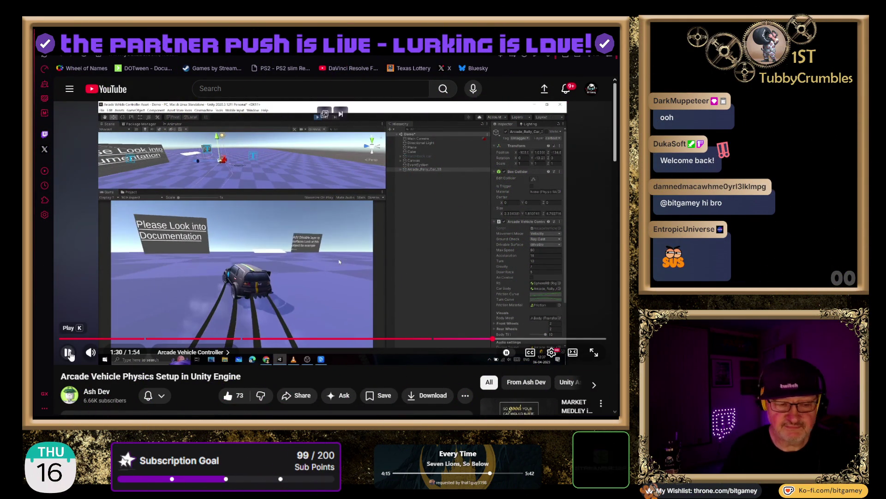
click(69, 353)
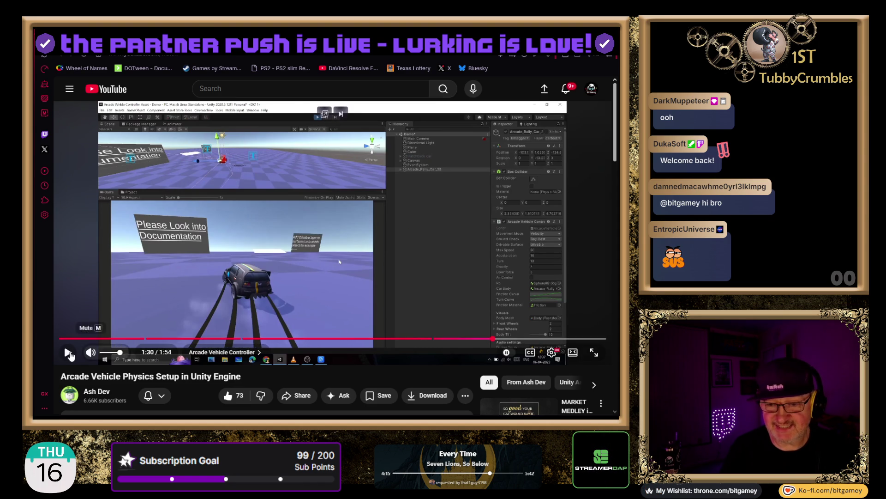
click(67, 352)
click(69, 353)
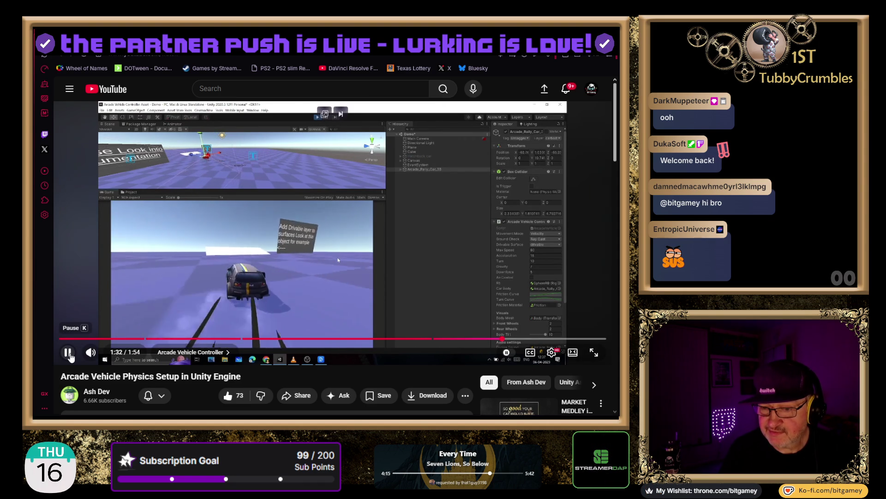
click(69, 353)
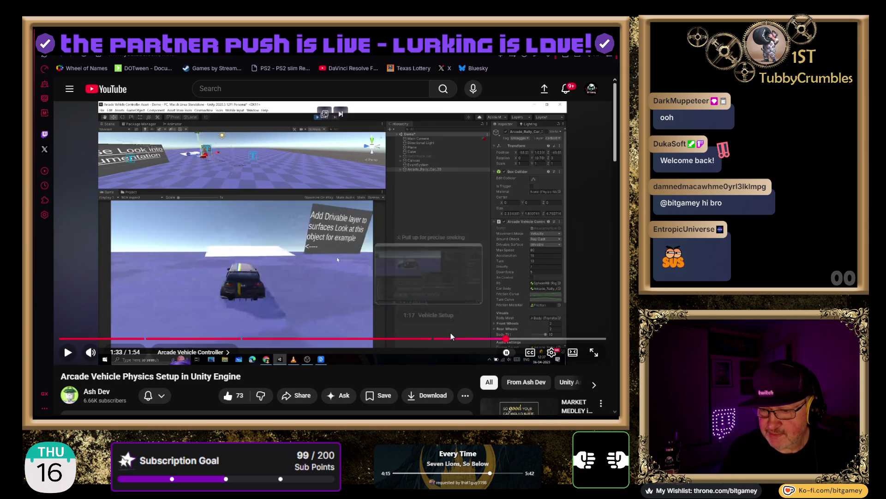
Step: Seek back to about 1:28, replay the driving part, and pause near 1:31
click(483, 338)
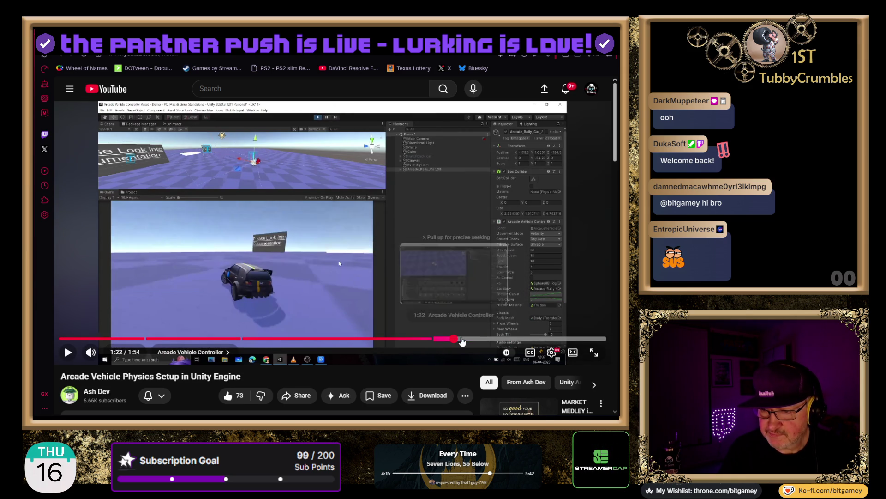
click(361, 339)
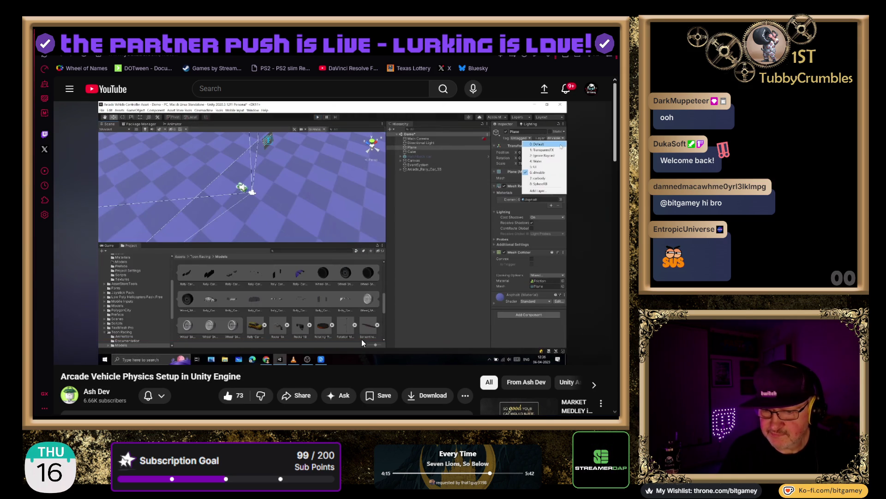
click(64, 353)
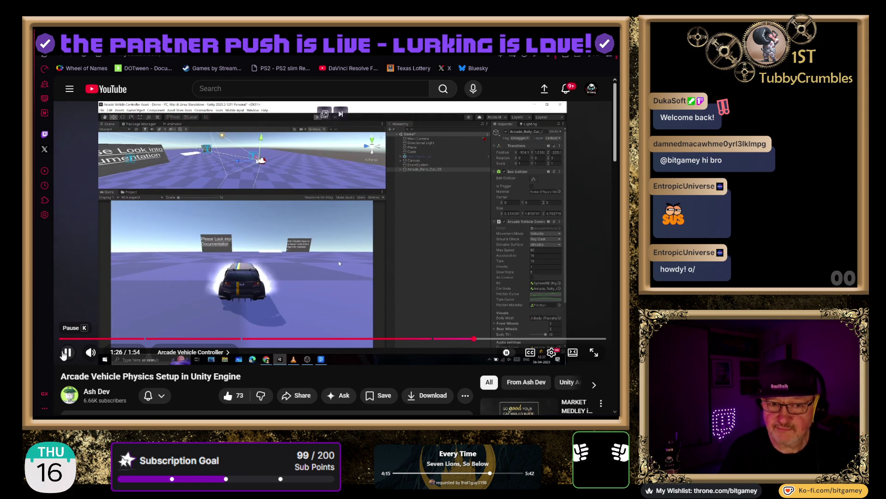
mouse_move(67, 352)
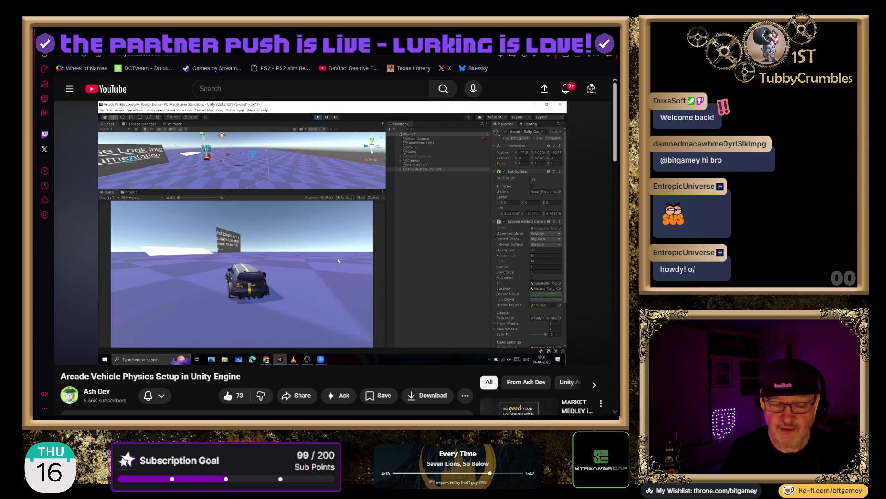
click(67, 353)
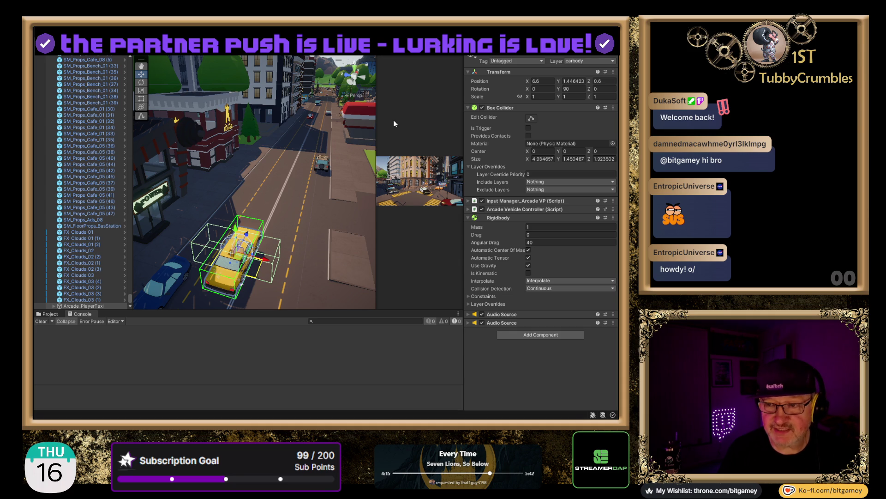
Step: Select the SM_Floor_Road_18_UP road tile at 20, 0, 0 in the city scene
click(277, 223)
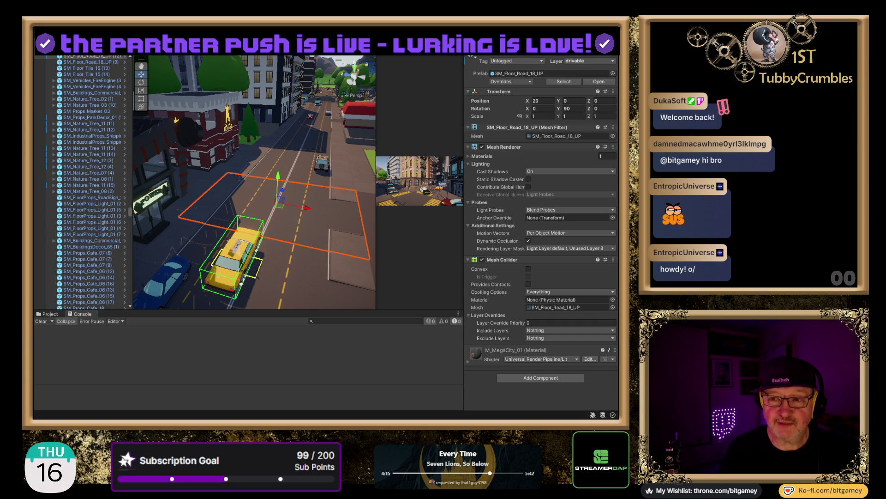
Step: Widen the Game view beside the Scene view and fine-tune its width
drag(376, 86, 265, 90)
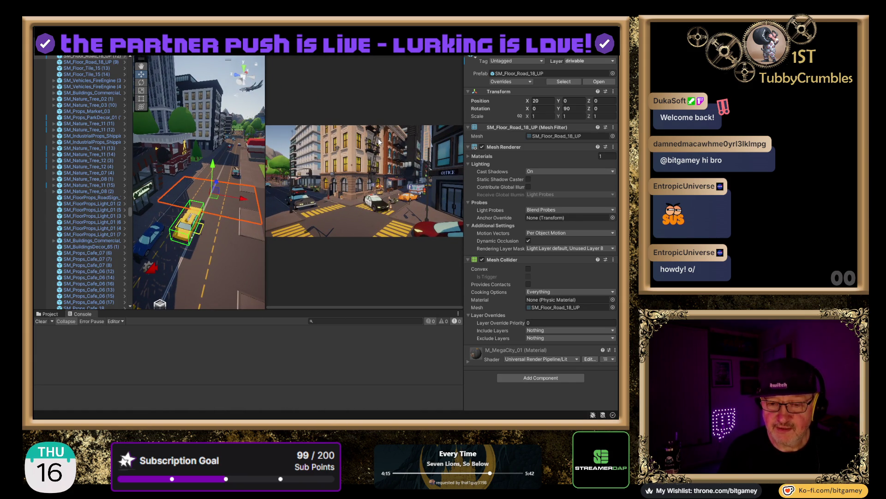
drag(266, 155, 318, 155)
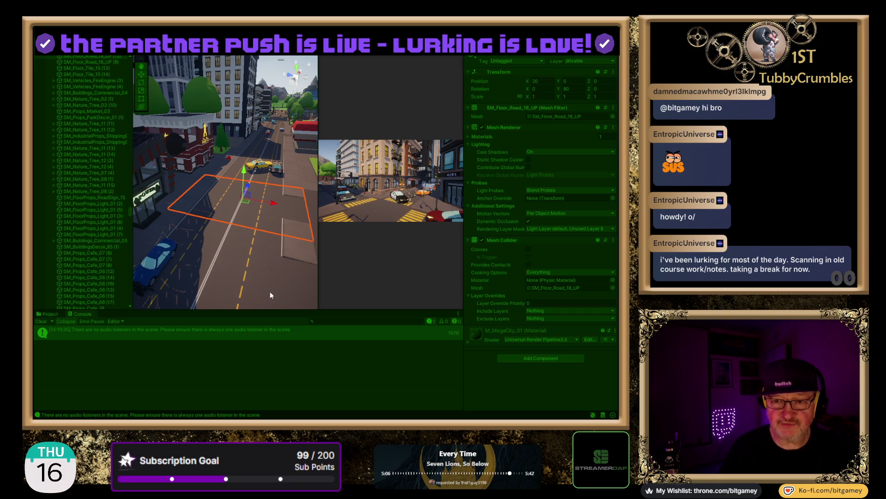
Step: Stop the game, run a second test drive, then stop Play mode again
key(ctrl+p)
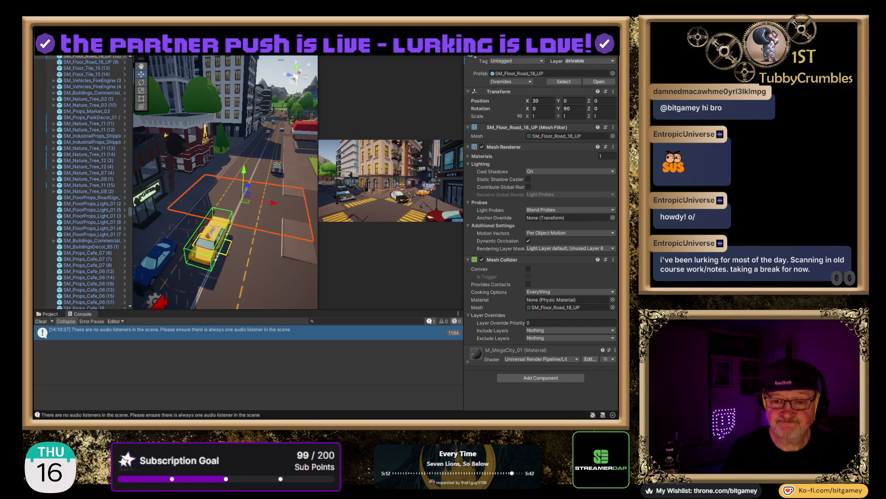
key(ctrl+p)
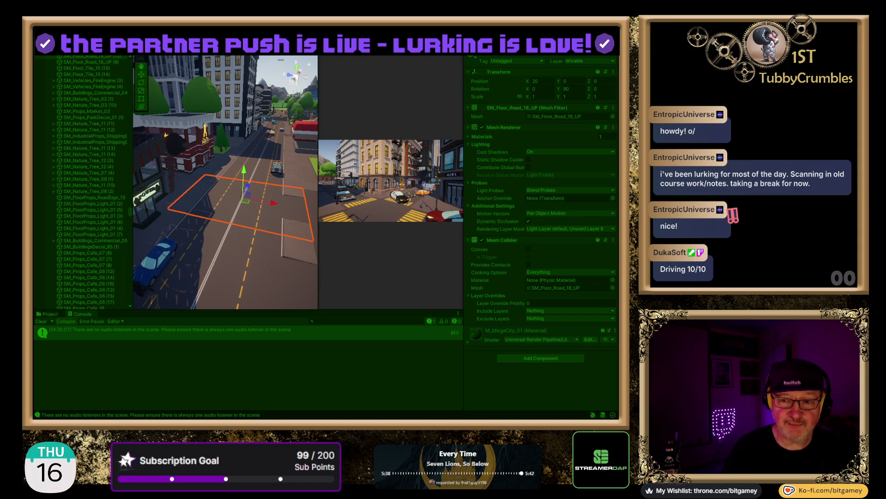
key(ctrl+p)
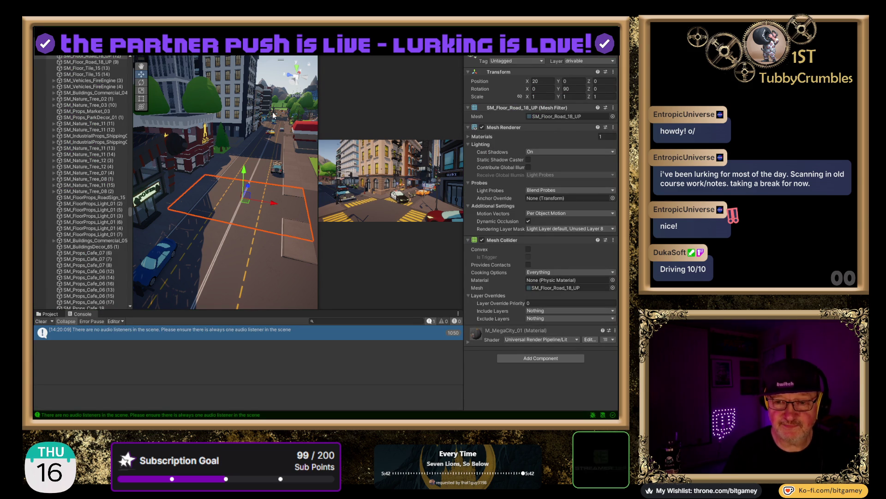
mouse_move(239, 137)
mouse_down()
mouse_move(208, 176)
mouse_move(252, 179)
mouse_move(192, 243)
mouse_up()
Step: Enlarge the Scene view over the Game preview and zoom out across the city blocks, beach and tennis courts
drag(262, 214, 247, 201)
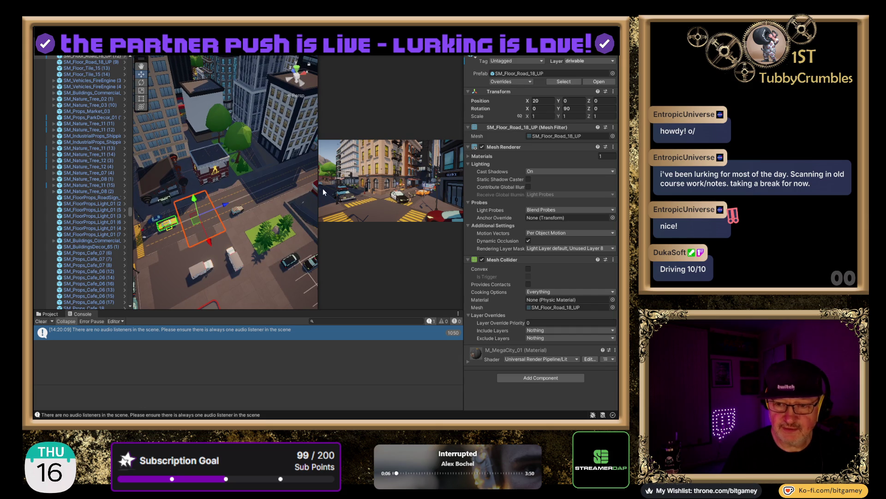
mouse_move(317, 188)
mouse_down()
mouse_move(456, 194)
mouse_move(448, 196)
mouse_up()
scroll(371, 181, down, 5)
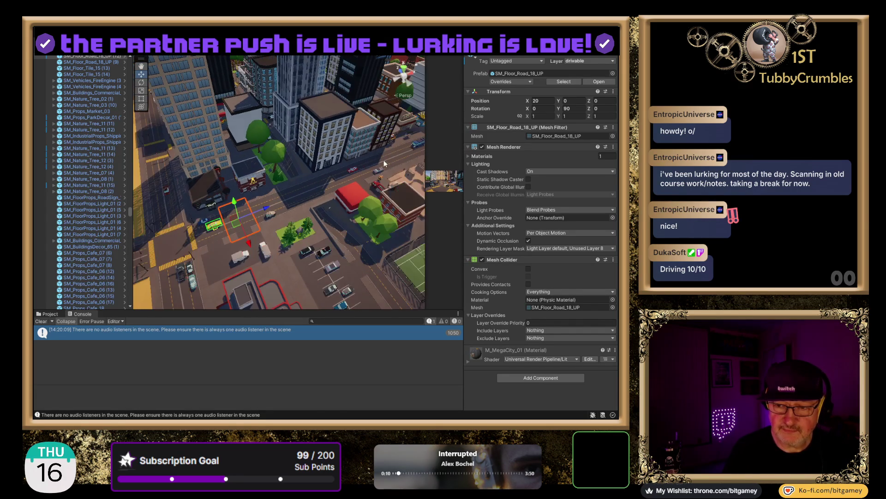
drag(384, 160, 248, 250)
scroll(264, 248, down, 4)
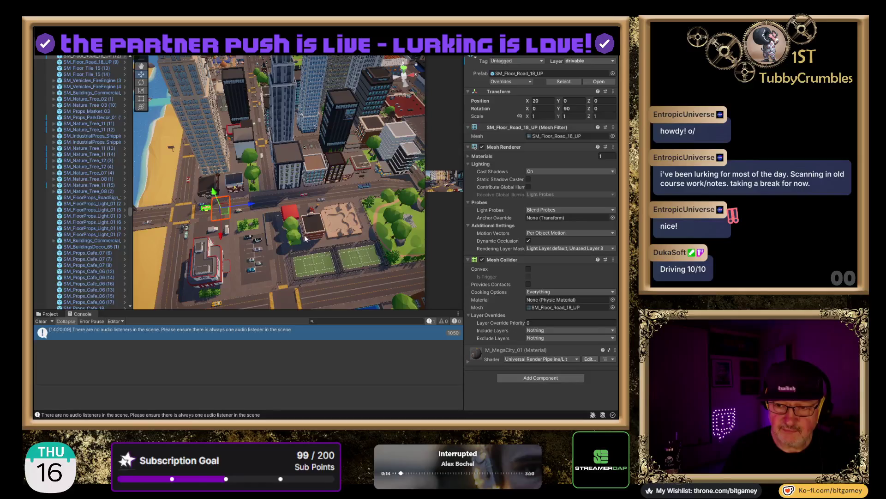
scroll(304, 235, down, 1)
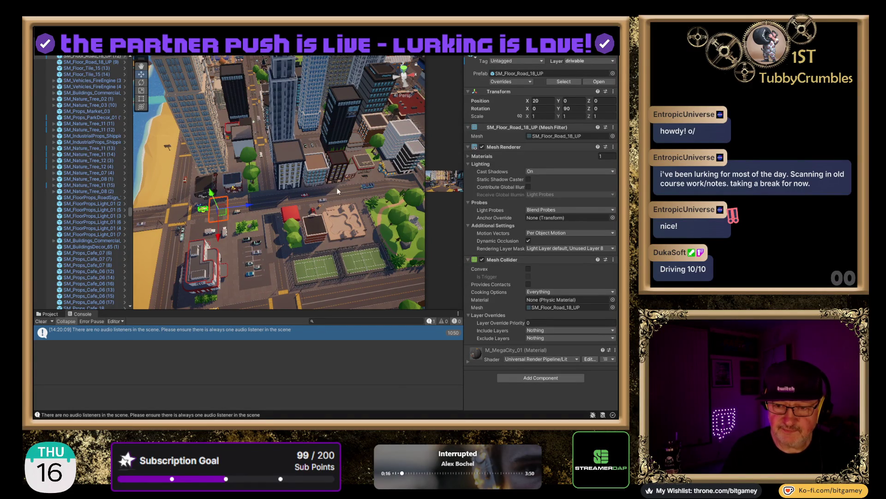
Step: Run the city scene in Play mode for another test
click(326, 47)
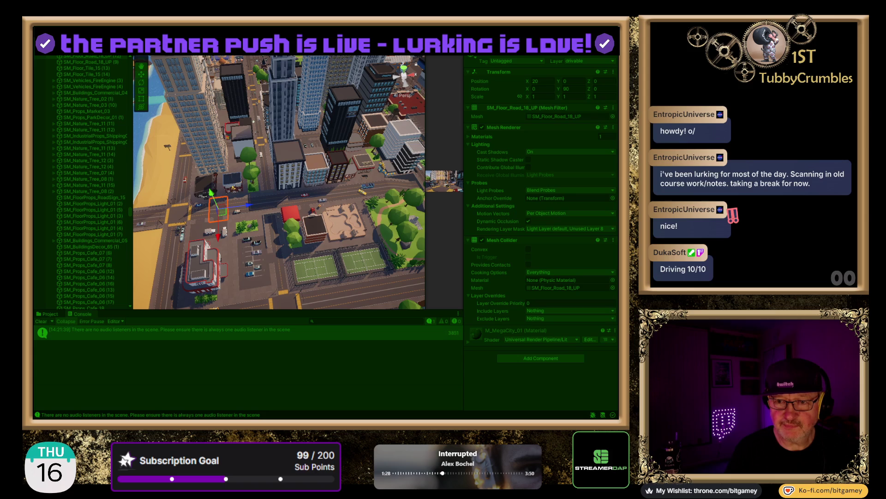
Step: Stop the running game with Ctrl+P to resume editing the scene
key(ctrl+p)
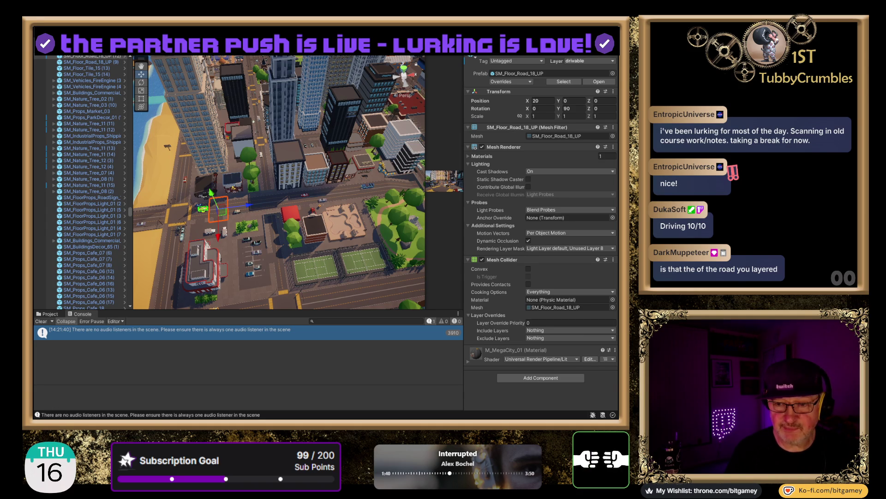
Step: Move two SM_Floor_Road_14_M pieces along X, one from 69.99 to 79.99
click(237, 209)
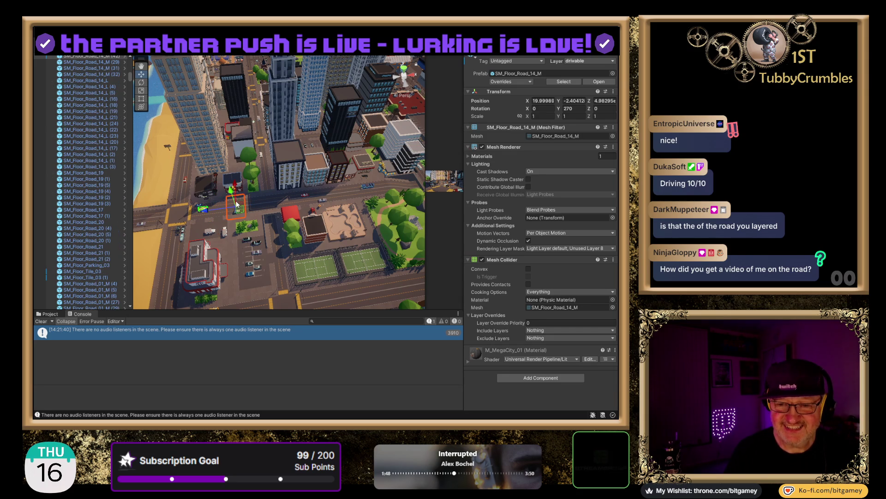
drag(257, 209, 267, 212)
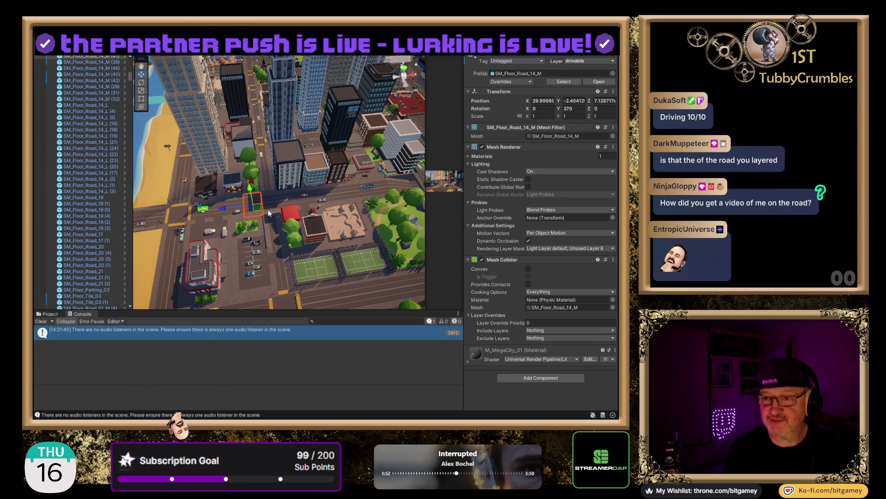
drag(267, 209, 285, 202)
click(302, 201)
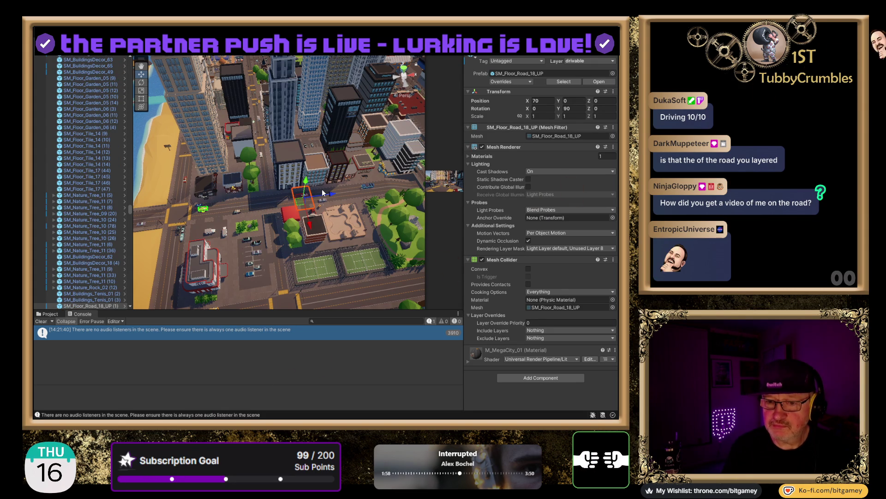
click(323, 192)
mouse_move(323, 192)
mouse_down()
mouse_move(338, 202)
mouse_move(354, 195)
mouse_up()
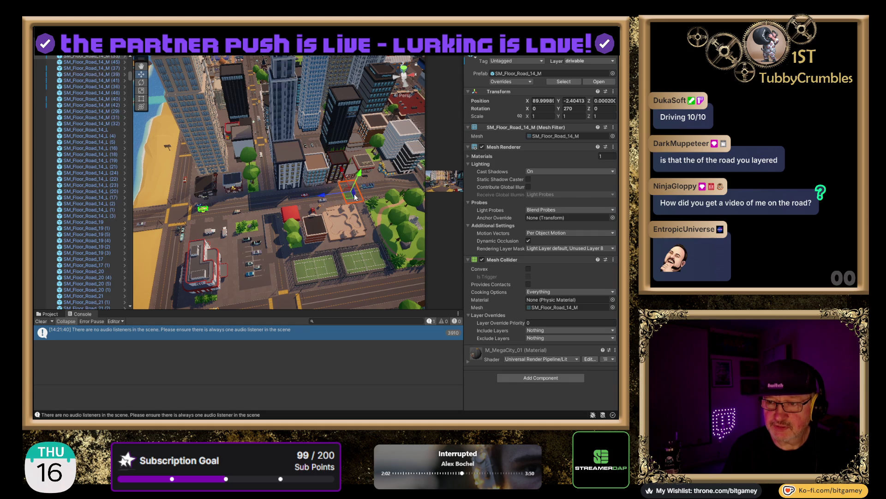
click(372, 194)
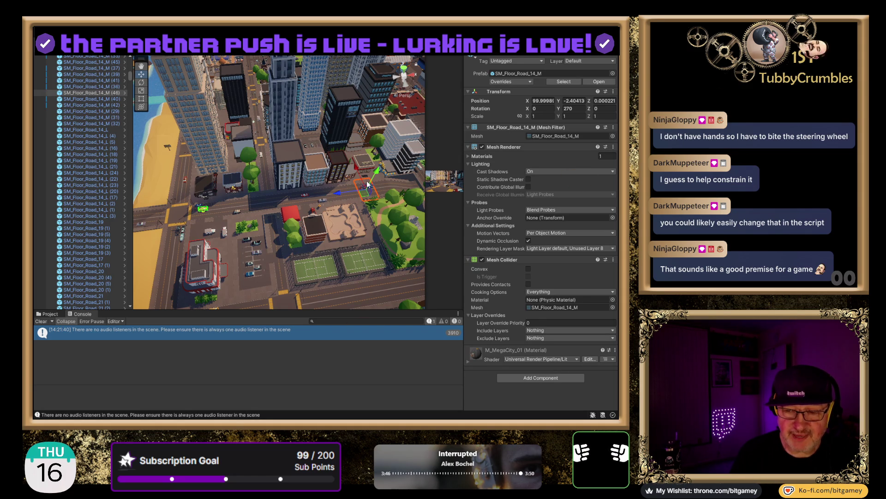
Step: Orbit, zoom and frame the selected road piece to inspect the curving street and ramps
drag(361, 187, 309, 216)
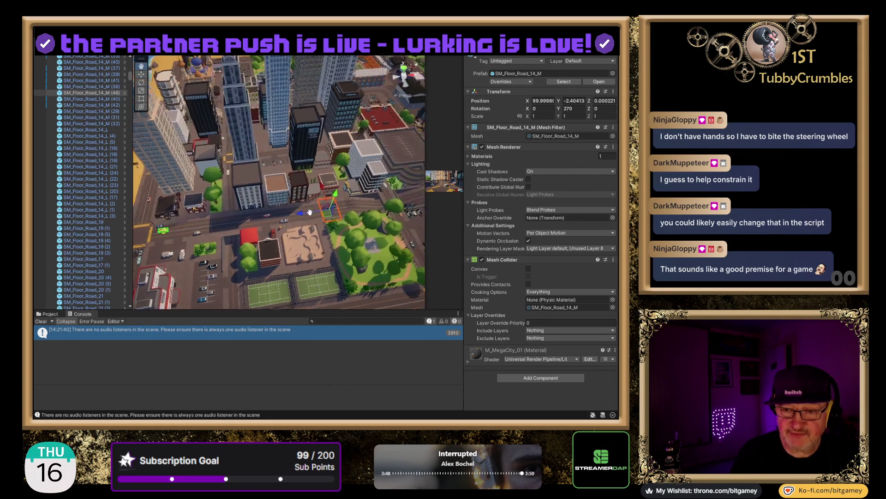
mouse_move(369, 219)
mouse_down()
mouse_move(340, 229)
mouse_move(199, 198)
mouse_move(216, 172)
mouse_move(245, 134)
mouse_move(250, 402)
mouse_up()
scroll(201, 192, up, 10)
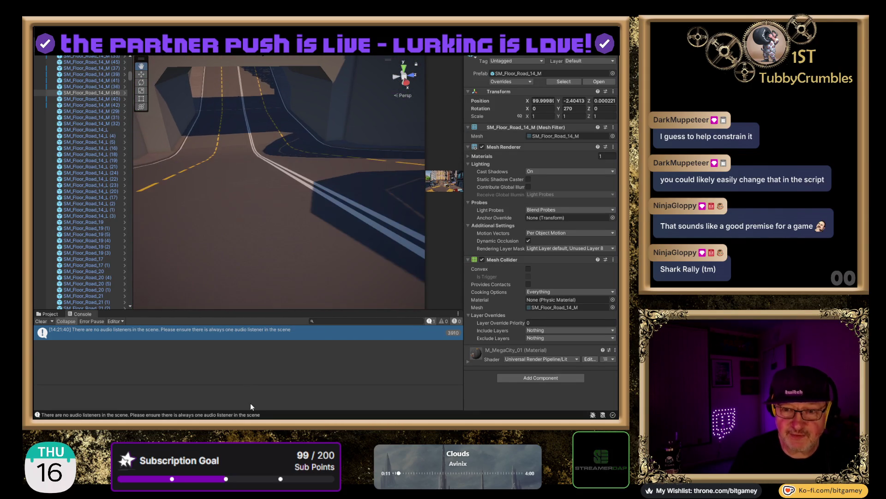
key(f)
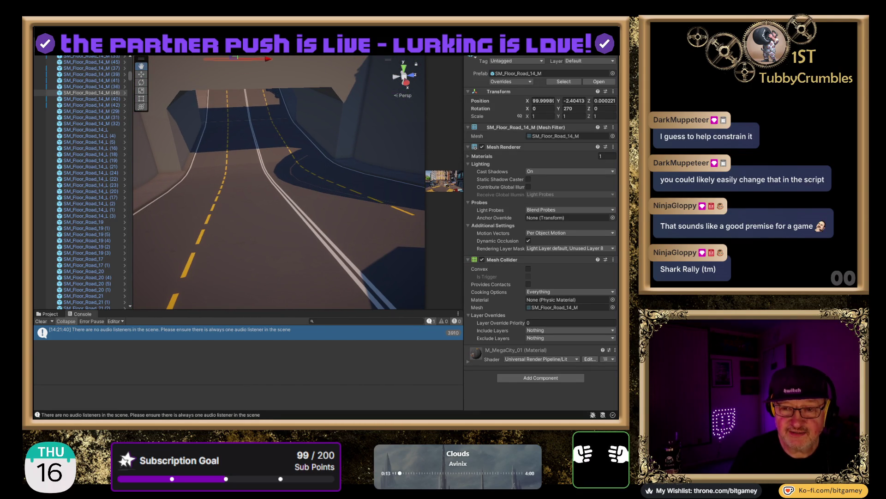
mouse_move(296, 78)
mouse_down()
mouse_move(305, 70)
mouse_move(263, 396)
mouse_up()
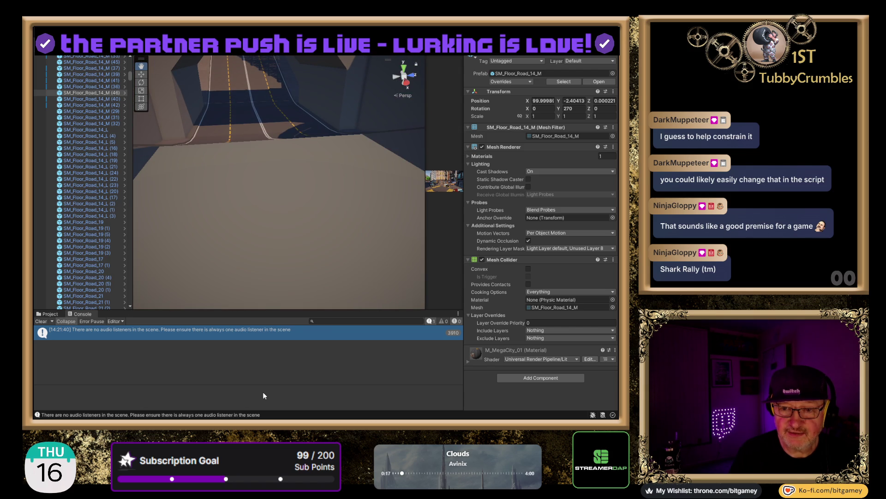
key(f)
mouse_move(304, 194)
mouse_down()
mouse_move(317, 59)
mouse_move(247, 258)
mouse_up()
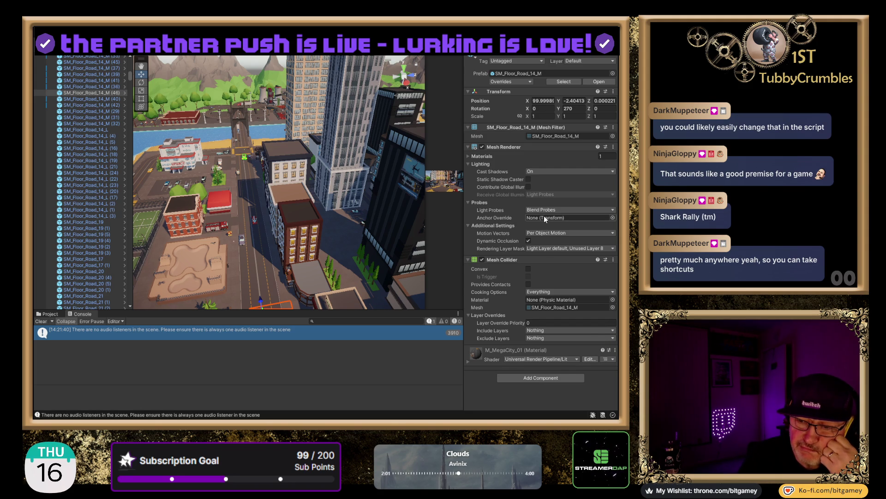
Step: Switch to the Back gizmo view and frame the SM_Floor_Road_14_M piece beside the taxi
scroll(67, 249, up, 10)
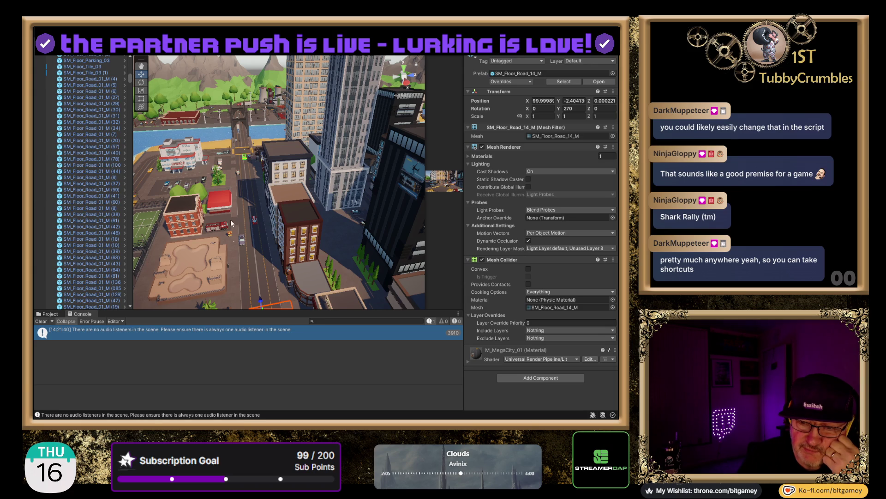
mouse_move(260, 176)
mouse_down()
mouse_move(286, 218)
mouse_move(204, 145)
mouse_move(295, 192)
mouse_move(366, 214)
mouse_up()
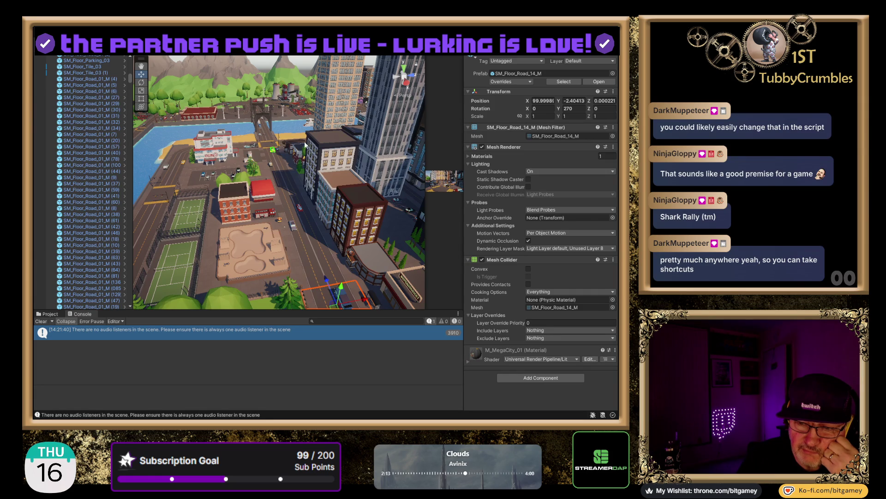
click(398, 75)
key(f)
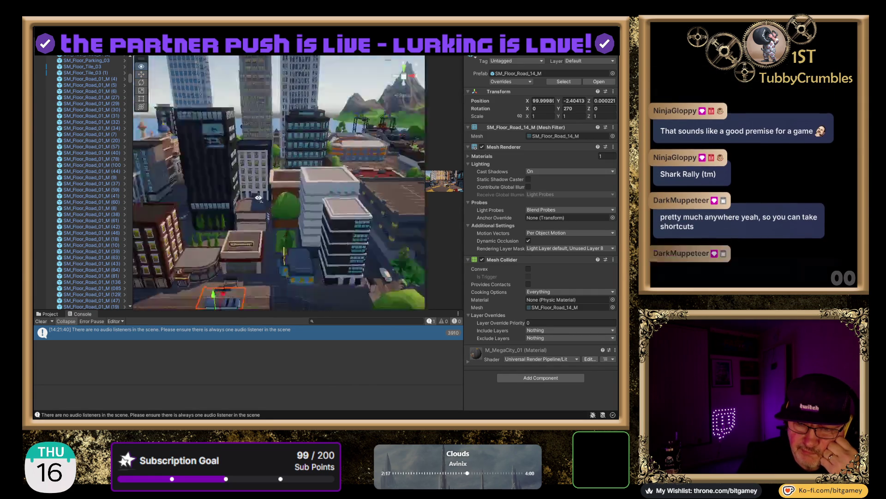
drag(424, 234, 628, 259)
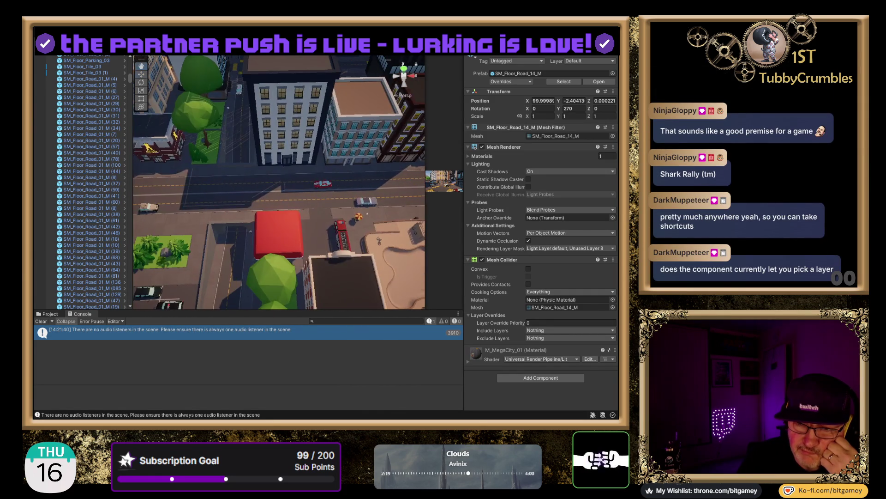
key(f)
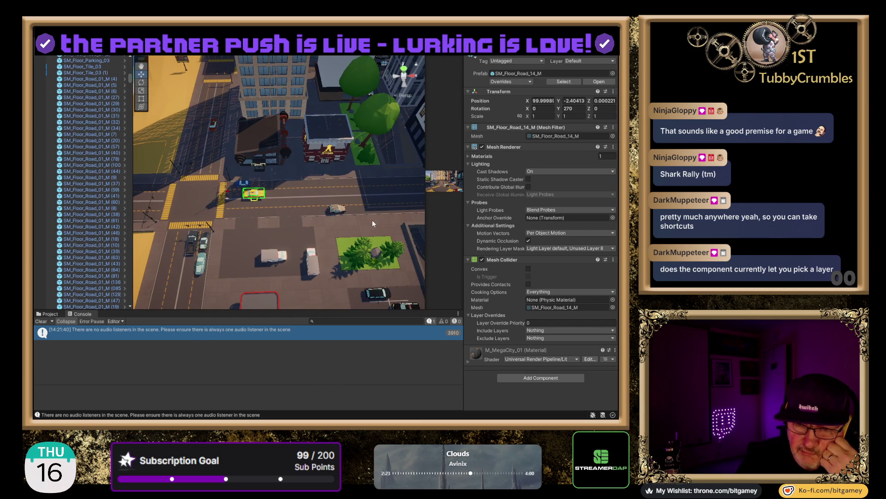
Step: Select Arcade_PlayerTaxi and expand its Arcade Vehicle Controller and Input Manager components
click(249, 198)
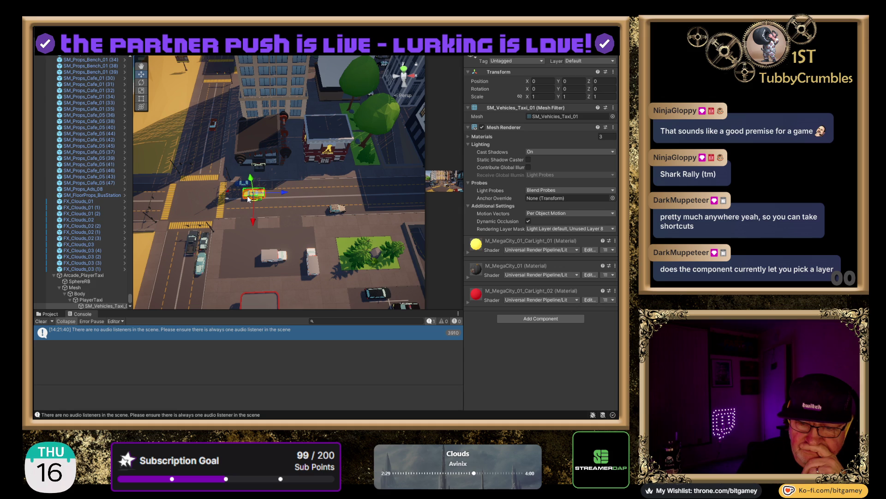
click(98, 275)
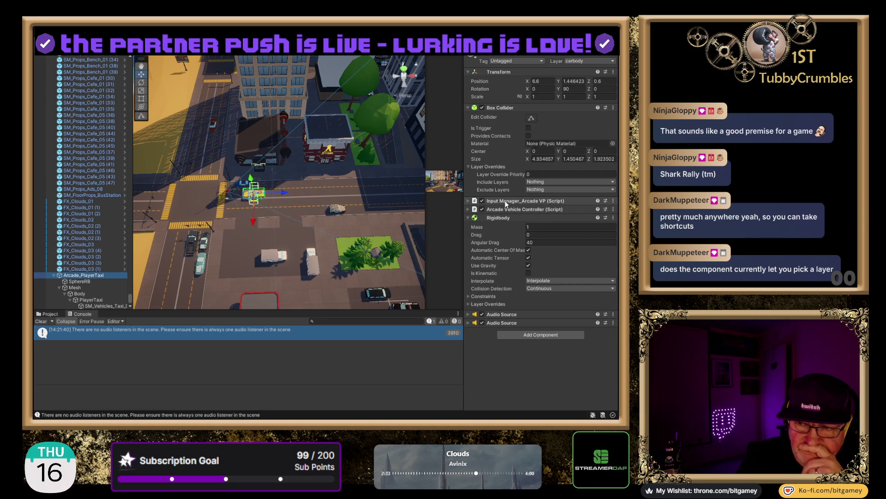
click(468, 209)
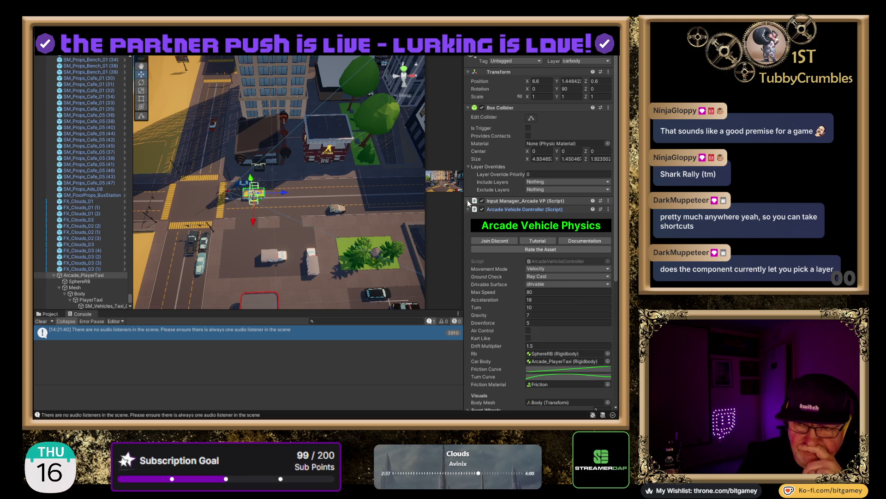
click(468, 200)
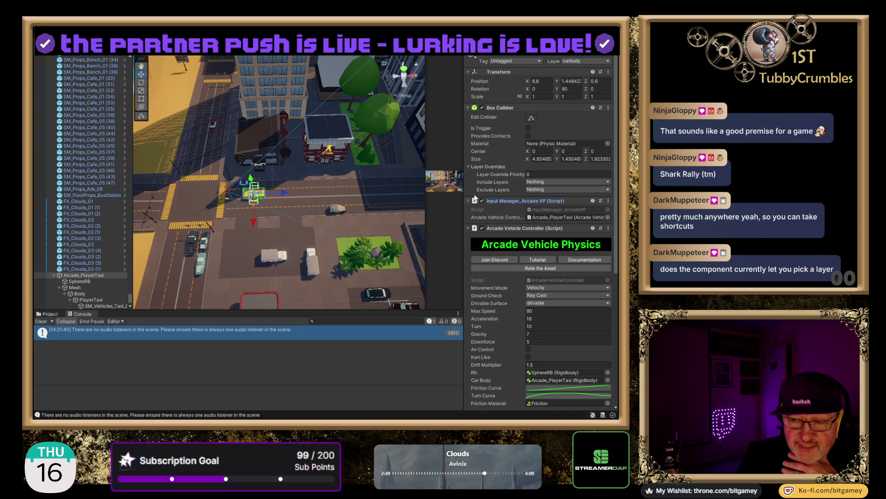
scroll(510, 198, down, 3)
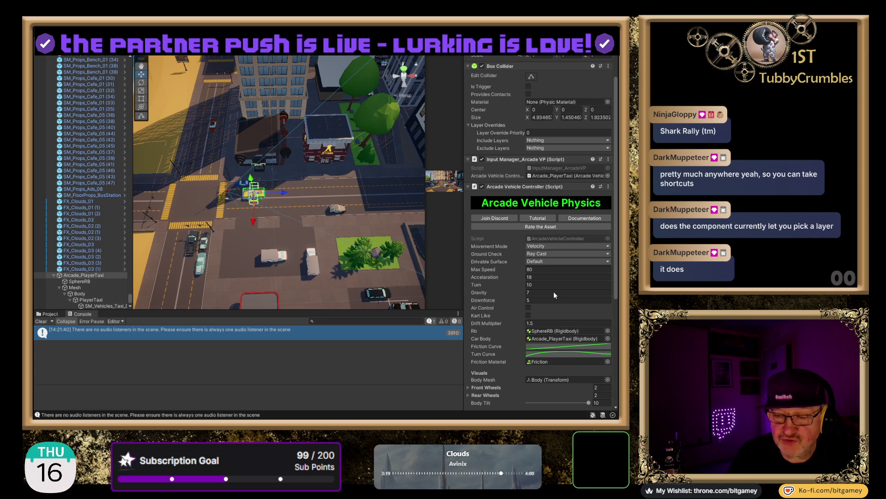
Step: Set the taxi's Drivable Surface mask to Default, keeping Velocity movement mode
click(509, 260)
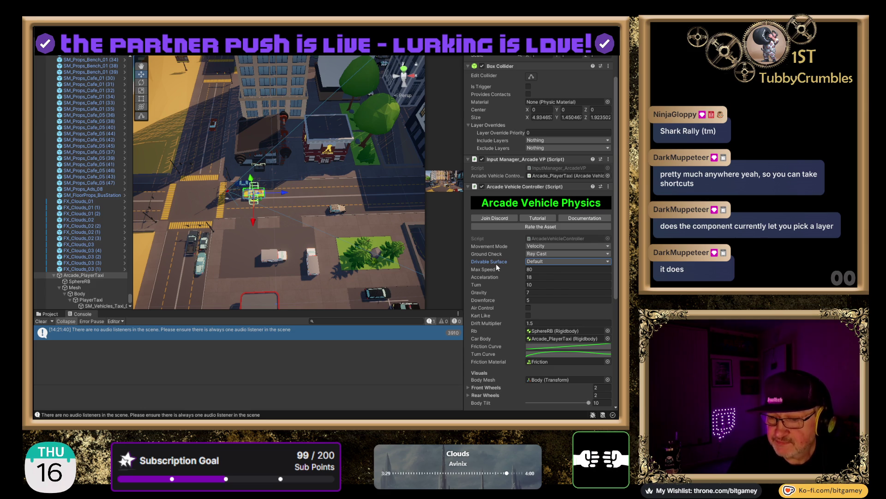
click(511, 248)
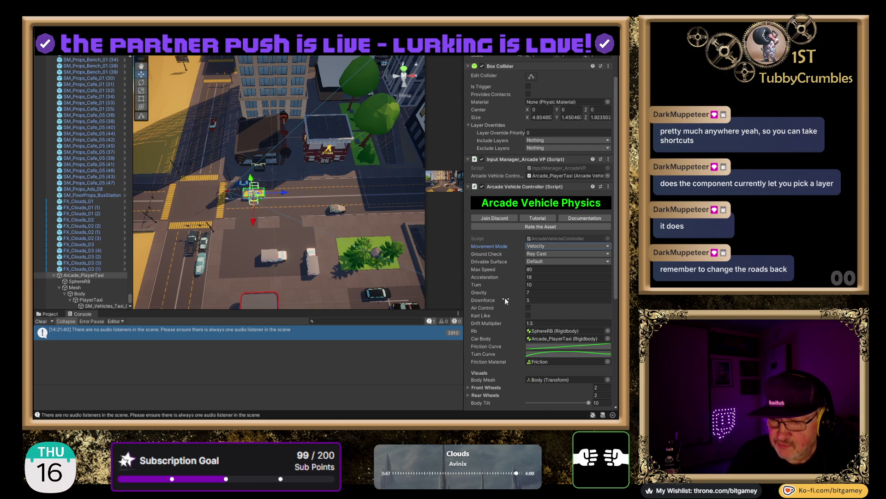
scroll(505, 299, down, 2)
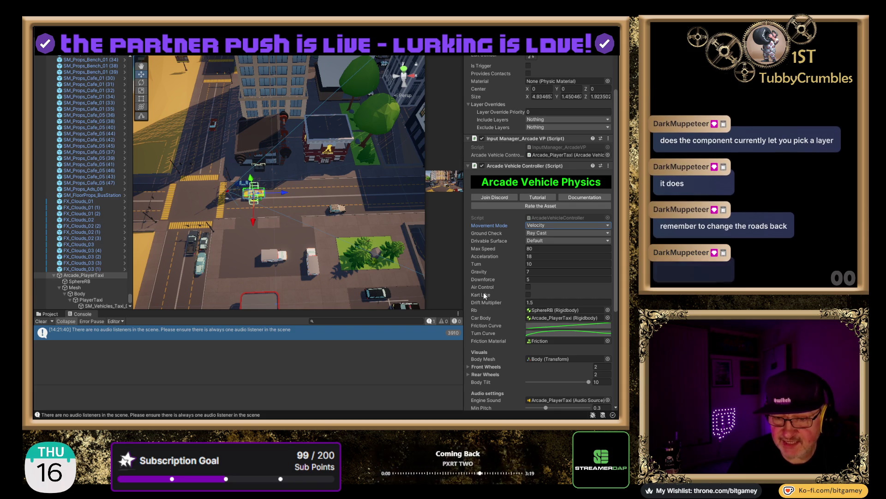
Step: Select six SM_Floor_Road_18_UP tiles along the taxi's street and change their layer to Default
click(238, 210)
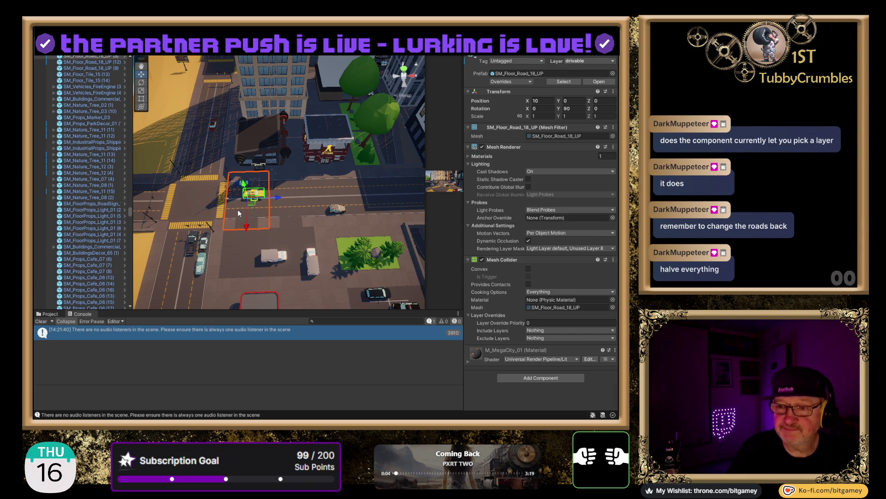
shift+click(281, 203)
shift+click(378, 200)
drag(405, 198, 443, 189)
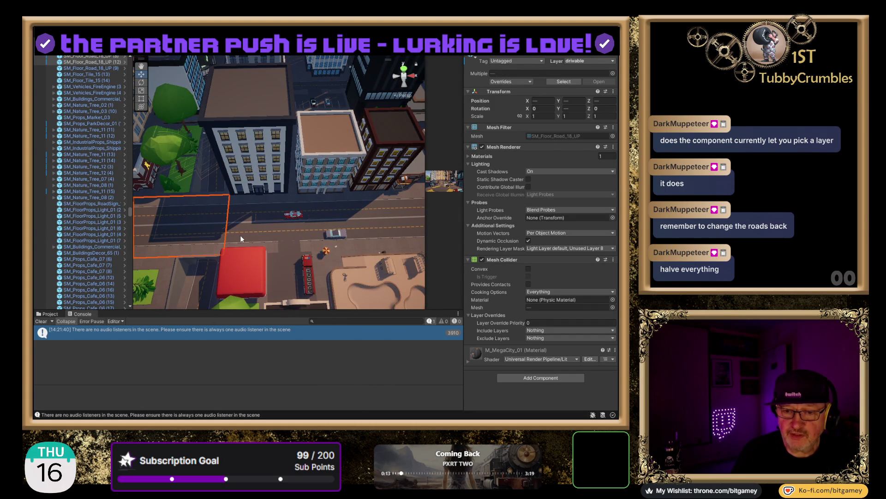
shift+click(317, 229)
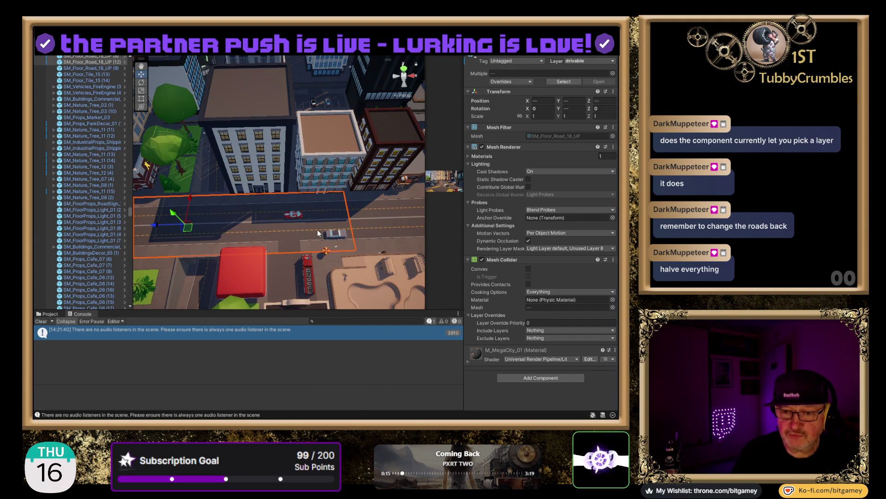
drag(397, 237, 269, 220)
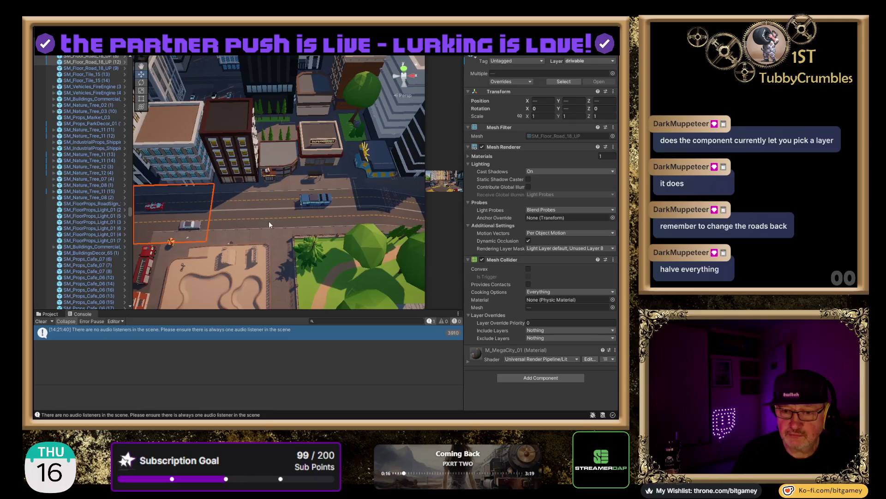
shift+click(233, 220)
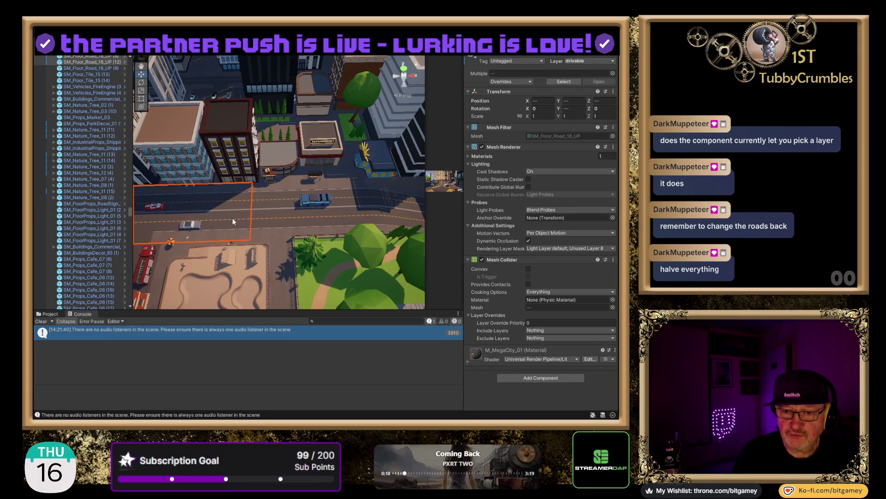
shift+click(276, 220)
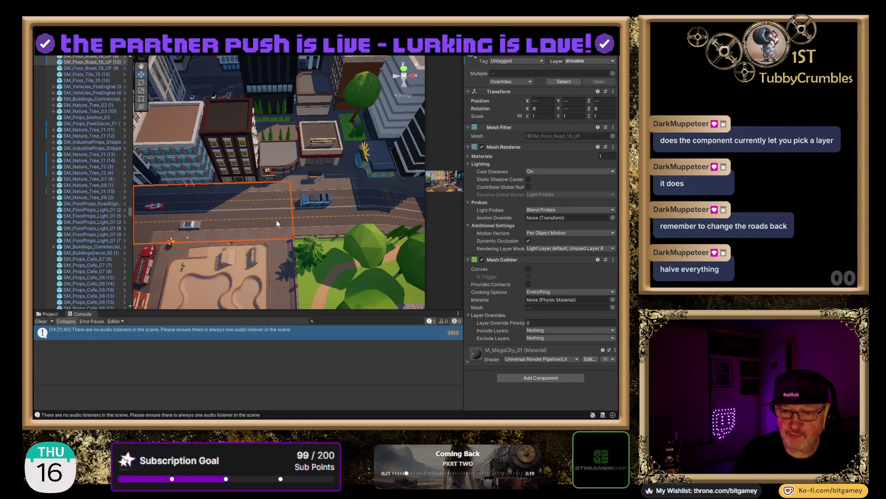
click(581, 65)
click(582, 71)
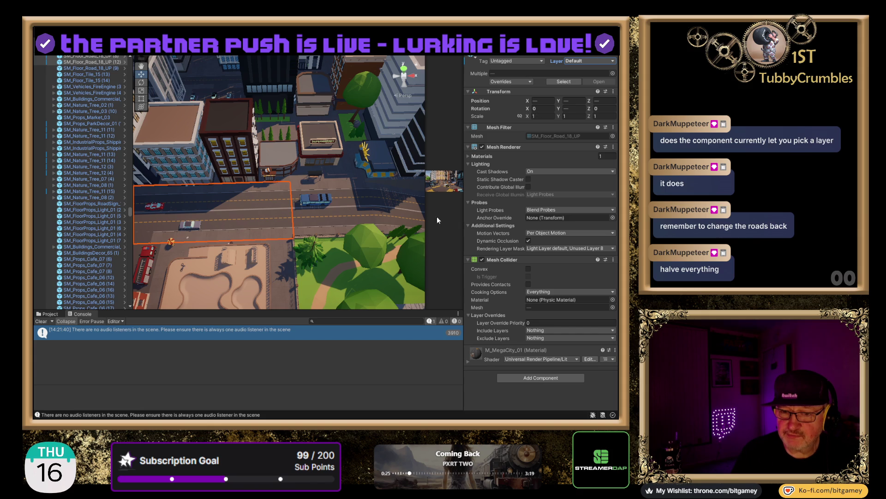
click(303, 218)
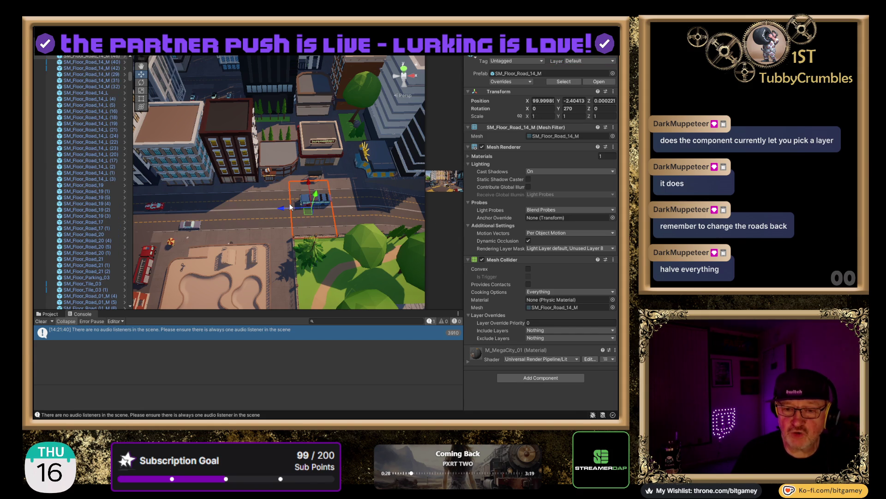
Step: Orbit to a steeper top-down view of the city and enter Play mode with Ctrl+P
mouse_move(258, 248)
mouse_down()
mouse_move(284, 192)
mouse_move(336, 230)
mouse_up()
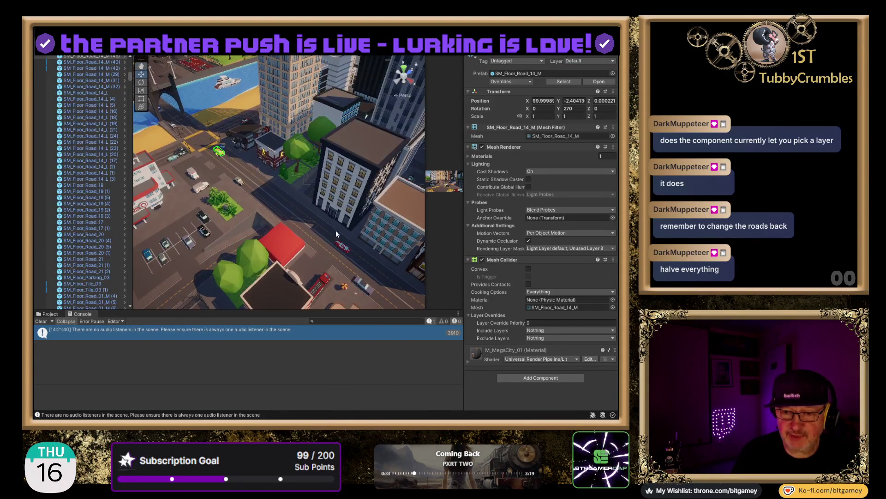
mouse_move(276, 187)
mouse_down()
mouse_move(267, 216)
mouse_move(233, 218)
mouse_up()
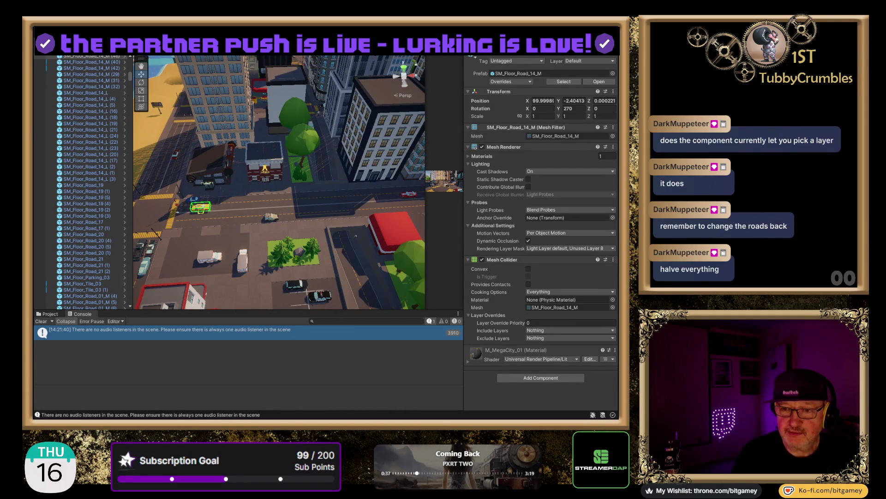
key(ctrl+p)
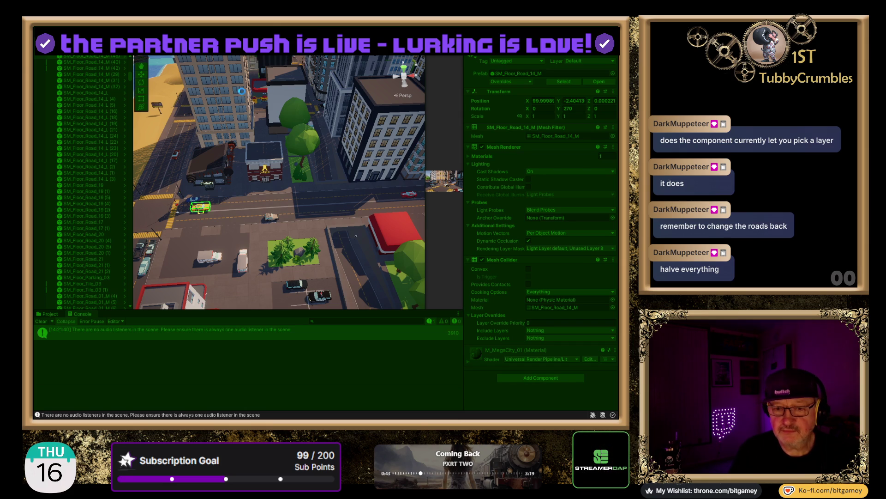
Step: Frame Arcade_PlayerTaxi and restart Play mode so the taxi settles on the road
click(200, 208)
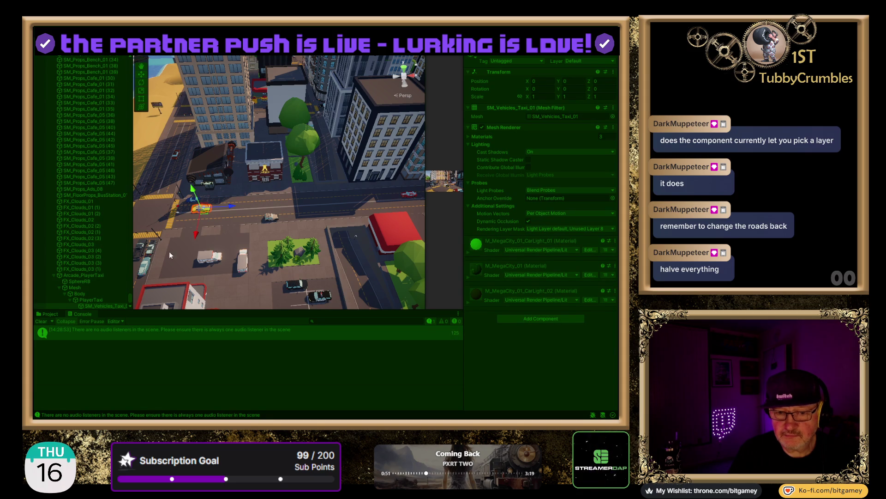
click(85, 274)
key(f)
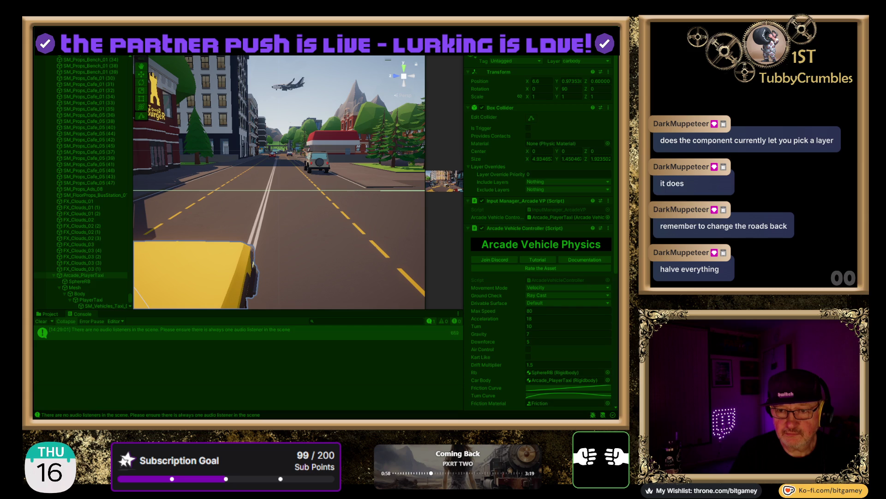
key(ctrl+p)
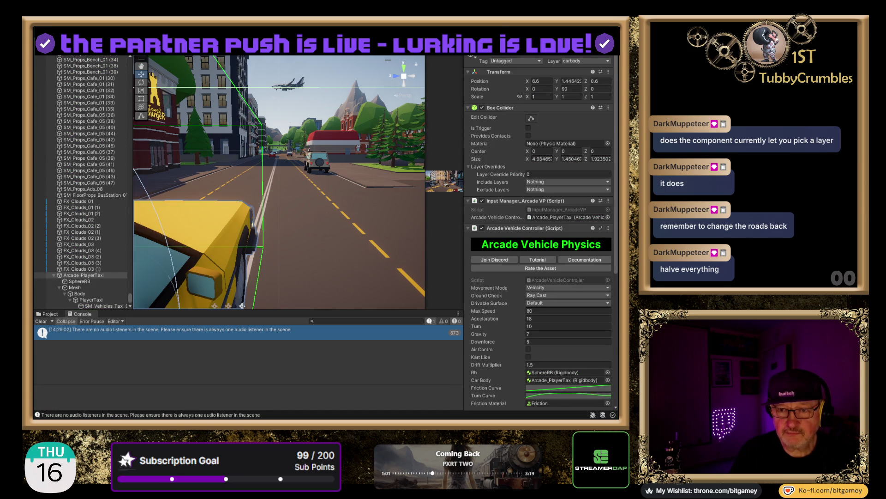
key(ctrl+p)
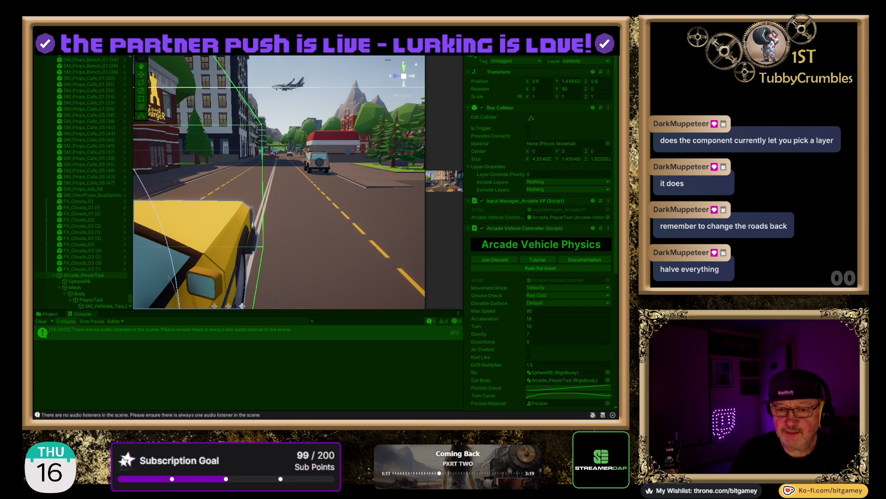
key(ctrl+p)
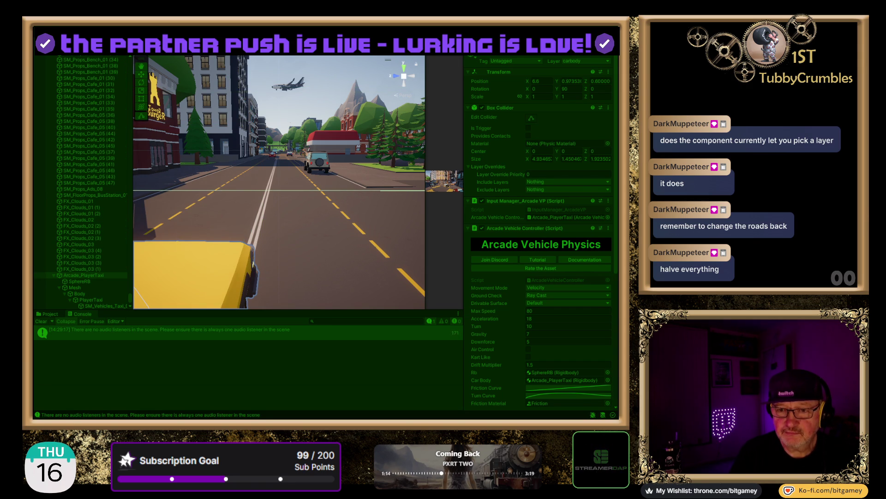
key(f)
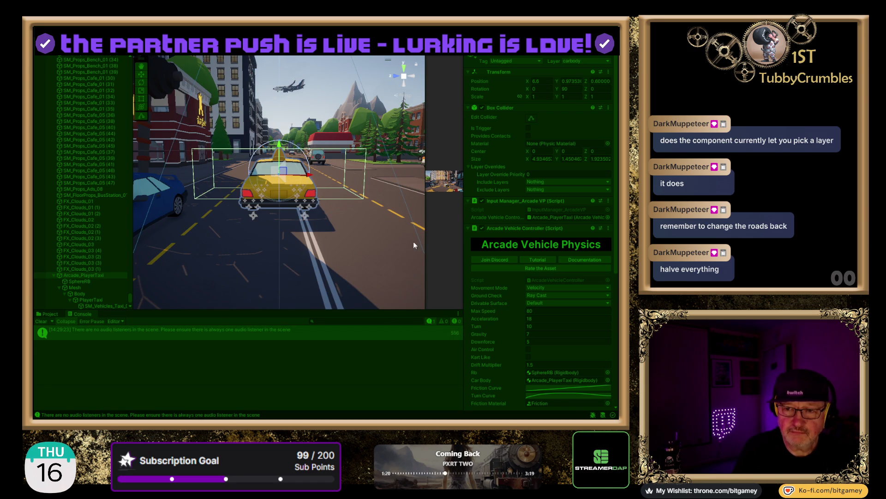
Step: Drive the taxi forward and back with W/S, then swing it left with A
key(w)
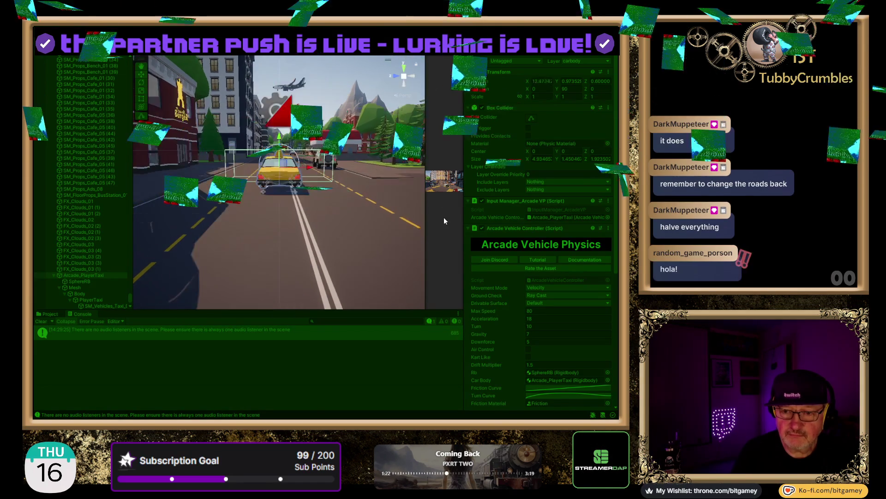
key(w)
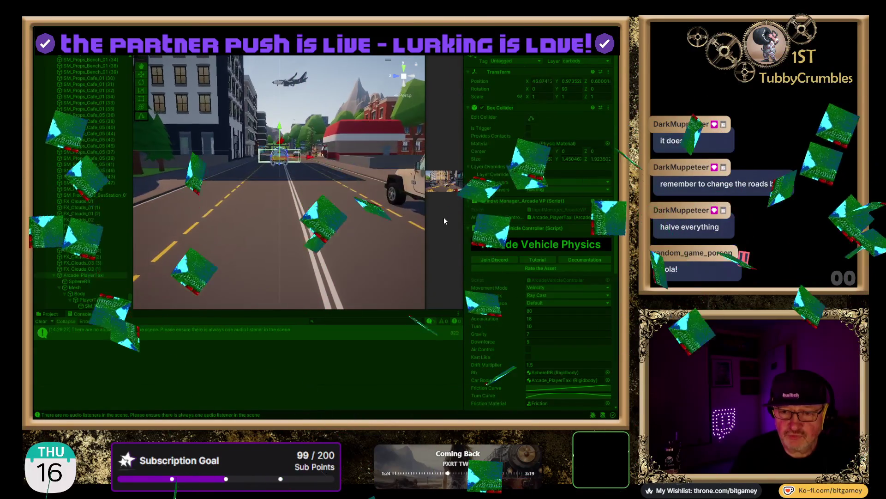
key(s)
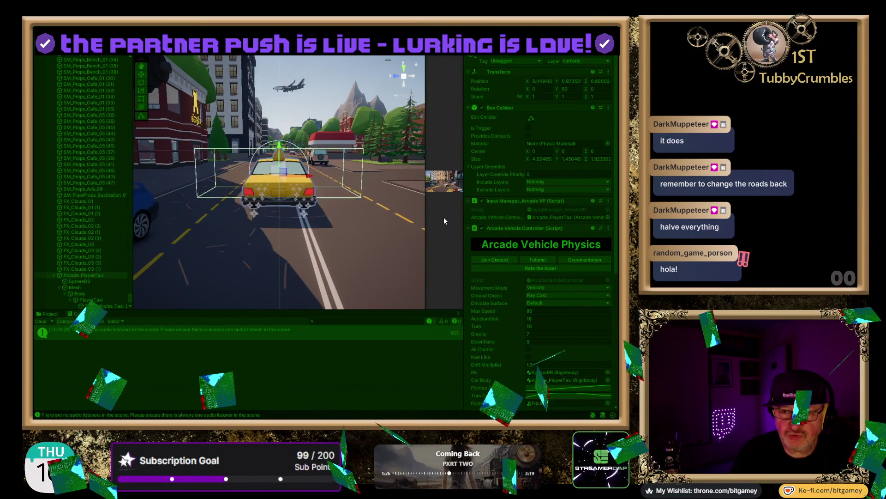
key(w)
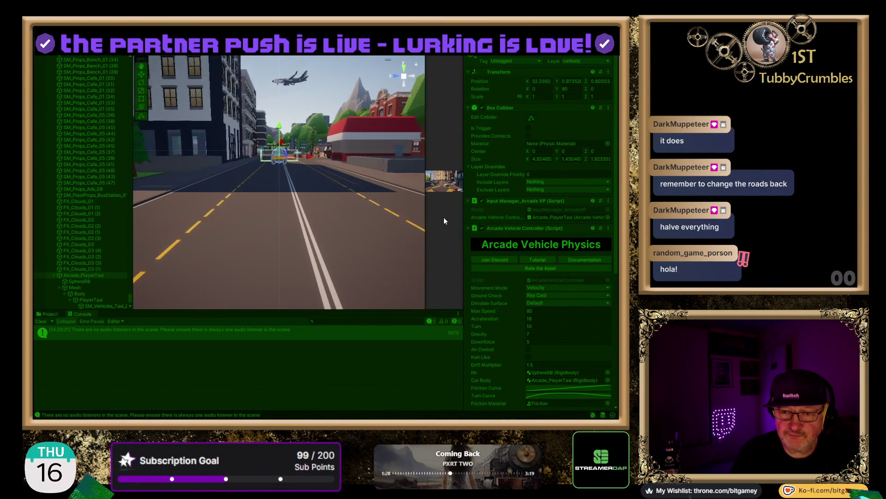
key(s)
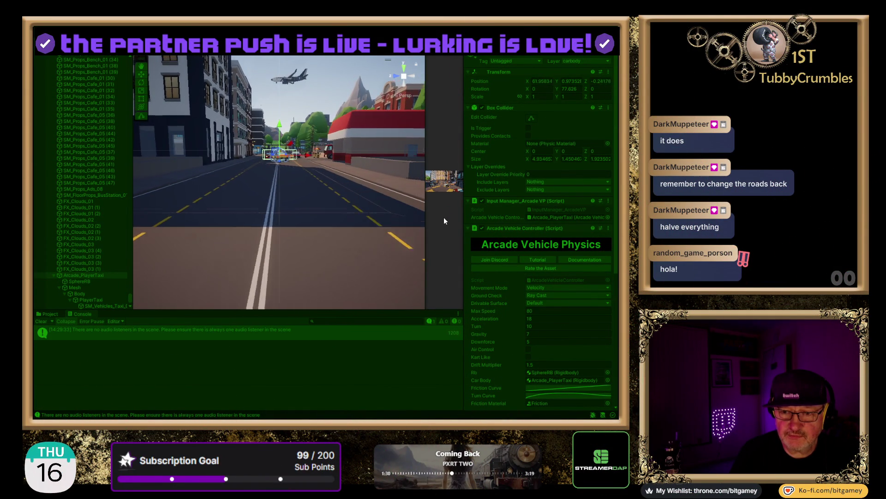
key(d)
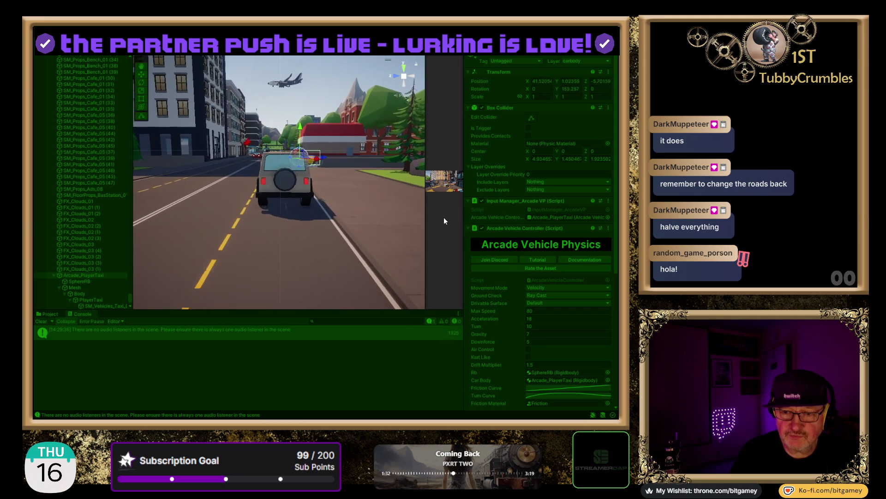
key(a)
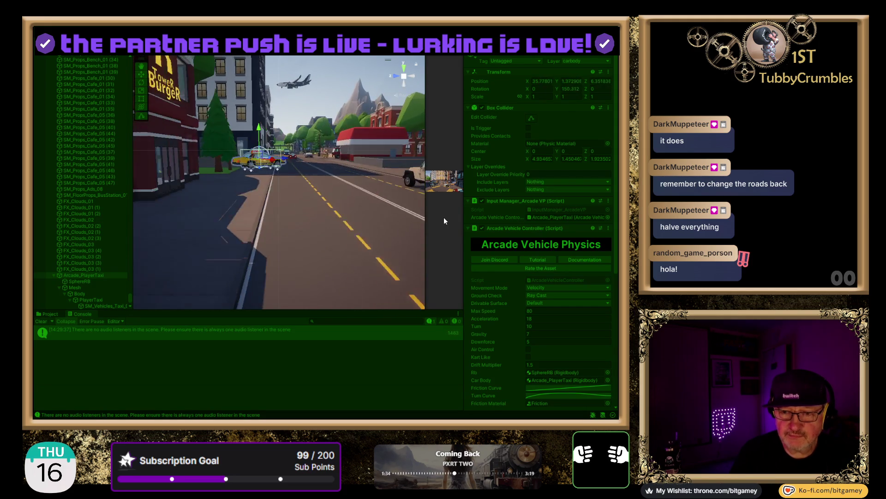
key(a)
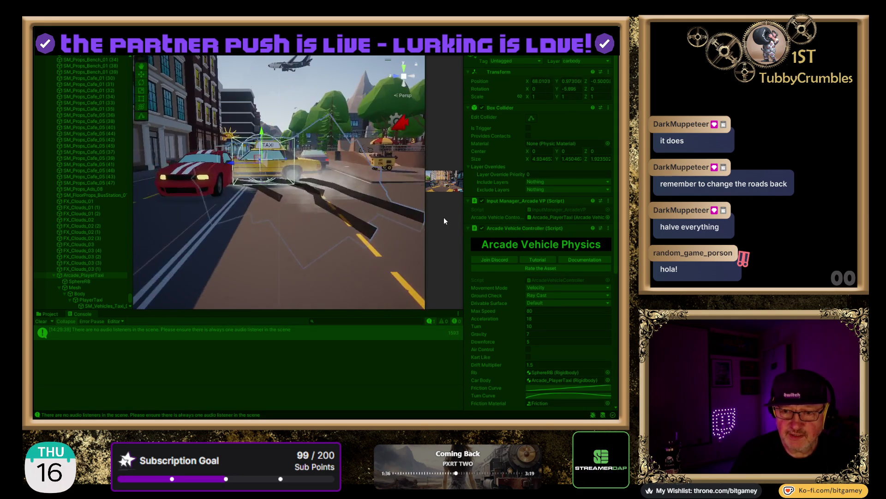
key(a)
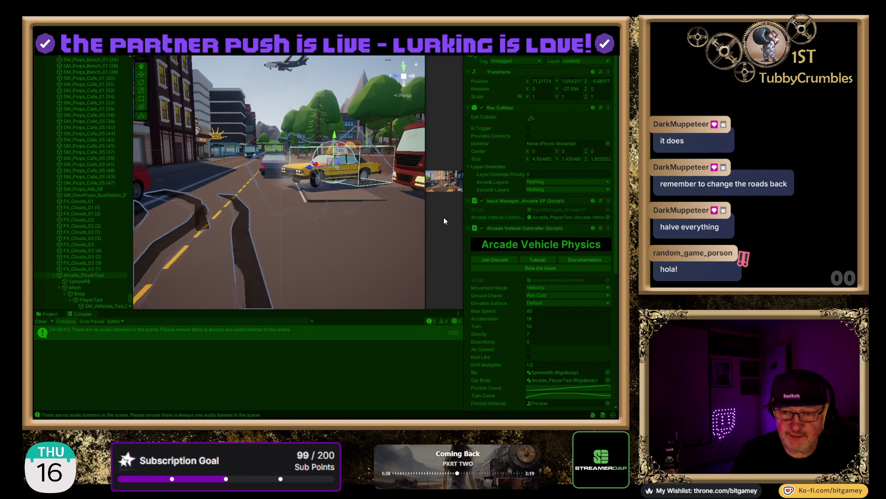
key(a)
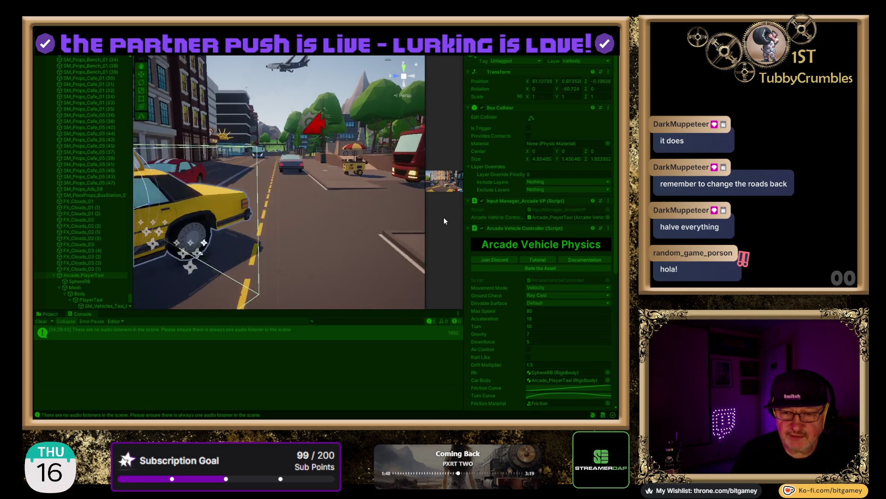
key(a)
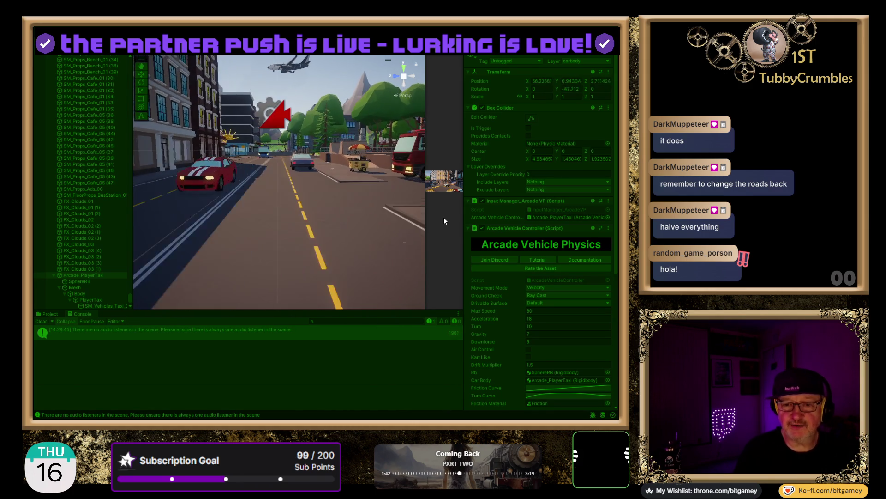
Step: Steer the taxi right up the street, then stop Play mode
key(w)
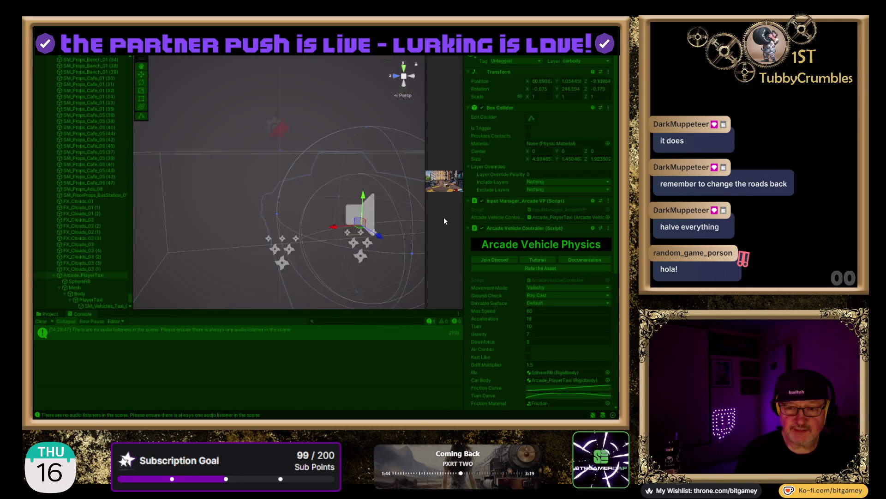
key(a)
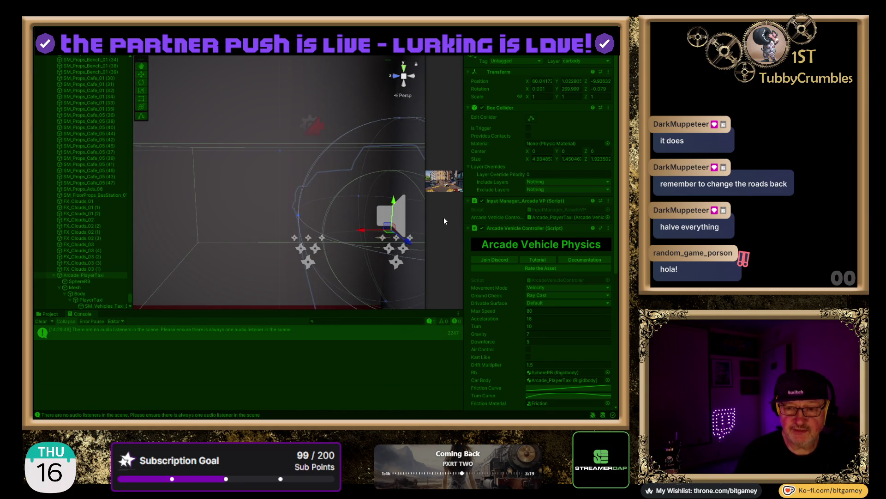
key(d)
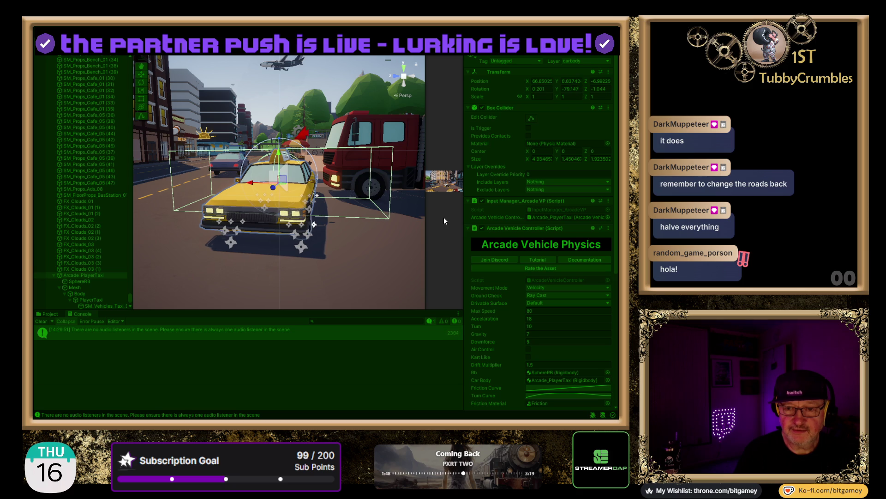
key(a)
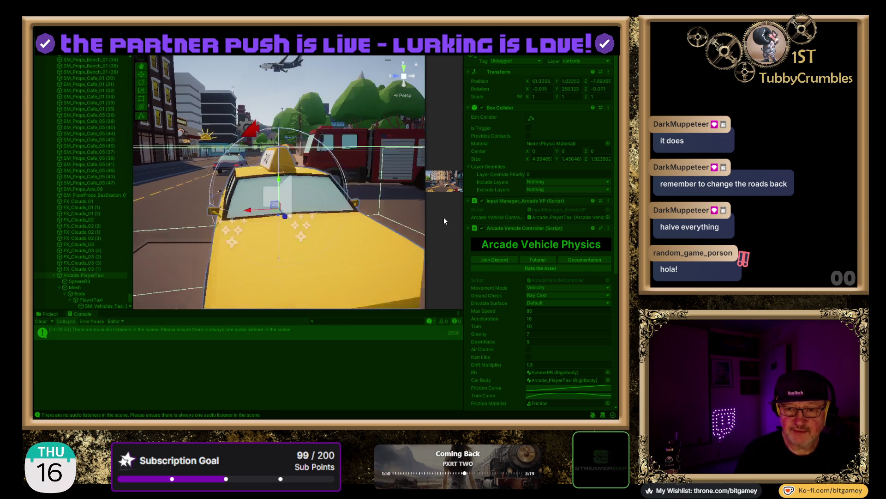
key(d)
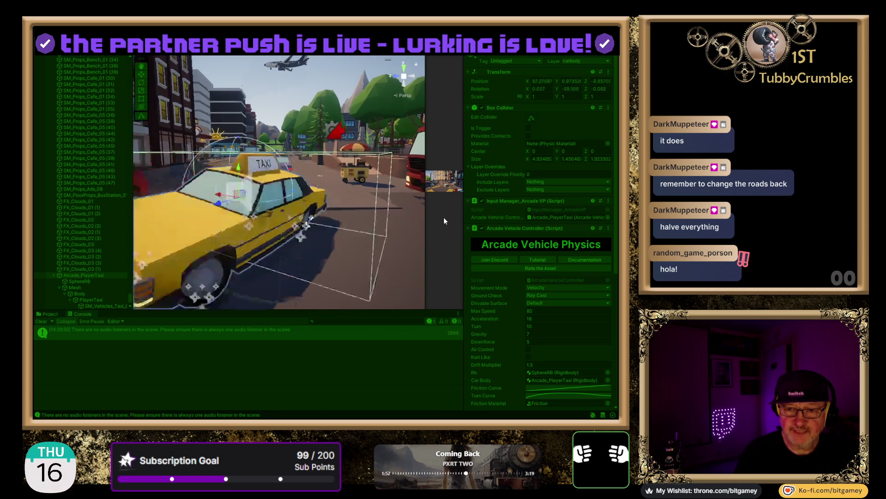
key(d)
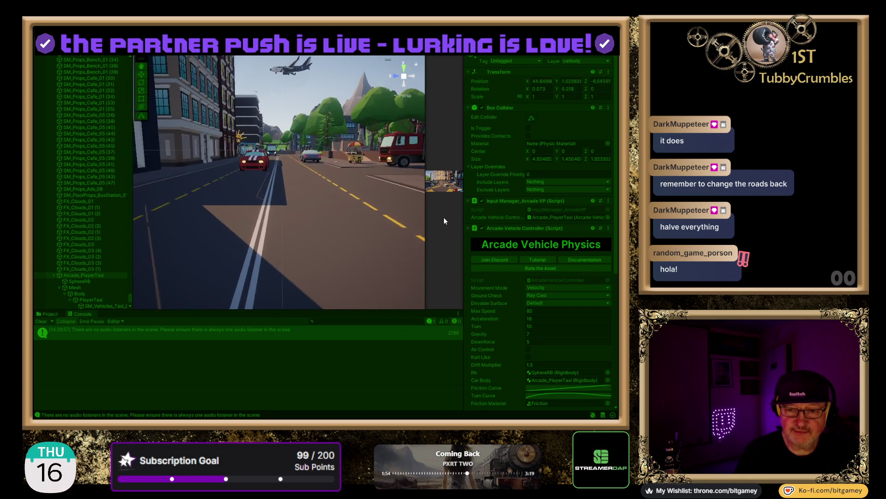
key(d)
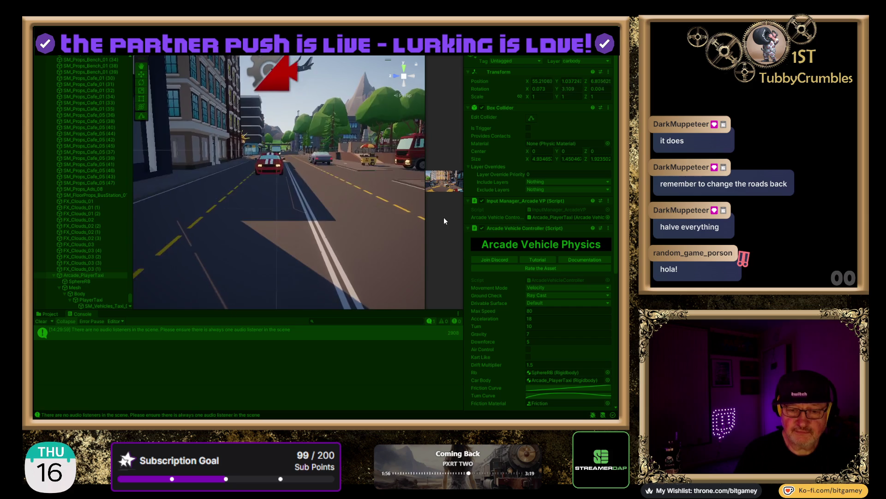
key(d)
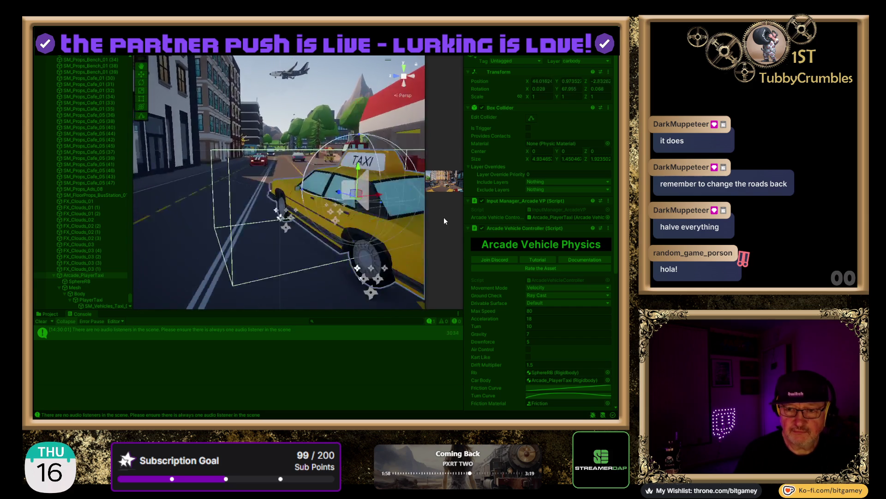
key(a)
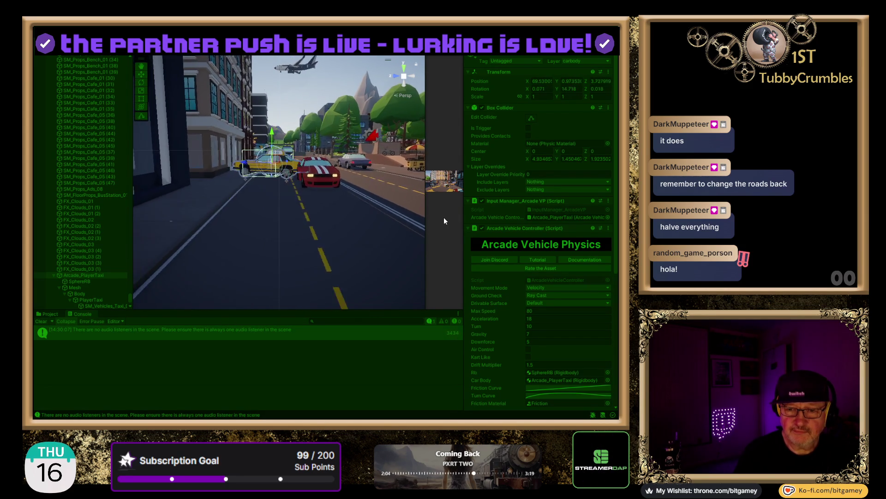
key(d)
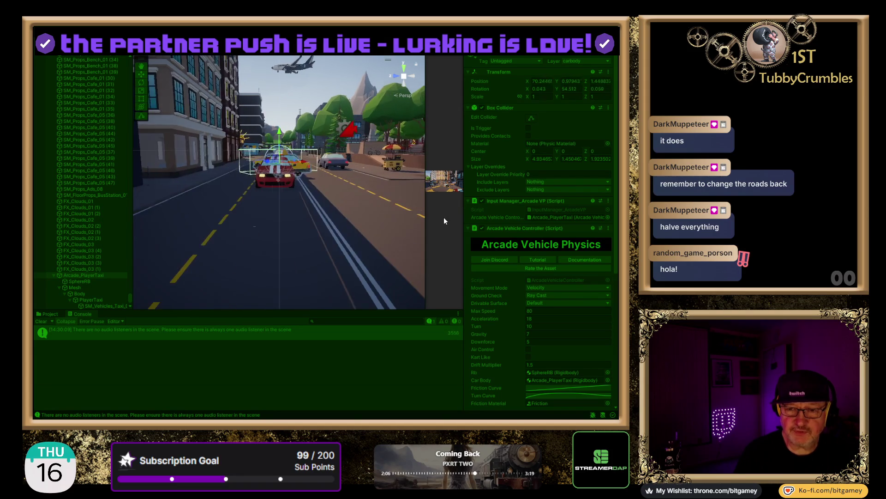
key(d)
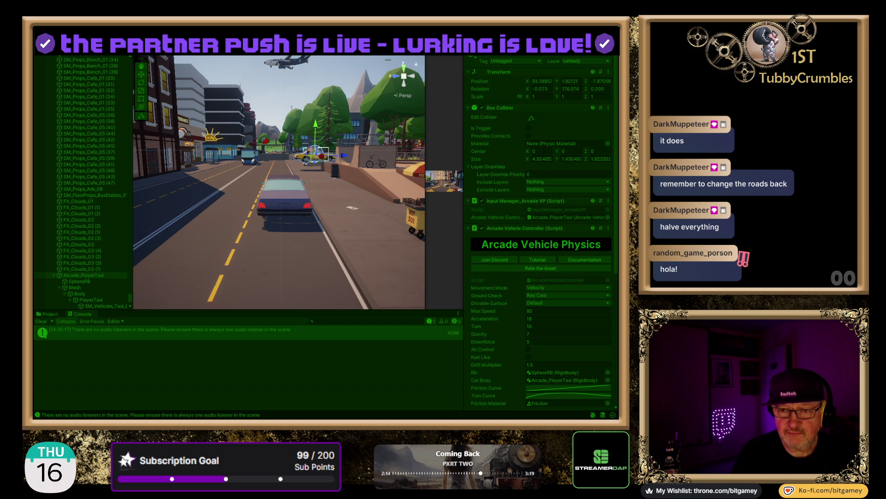
key(ctrl+p)
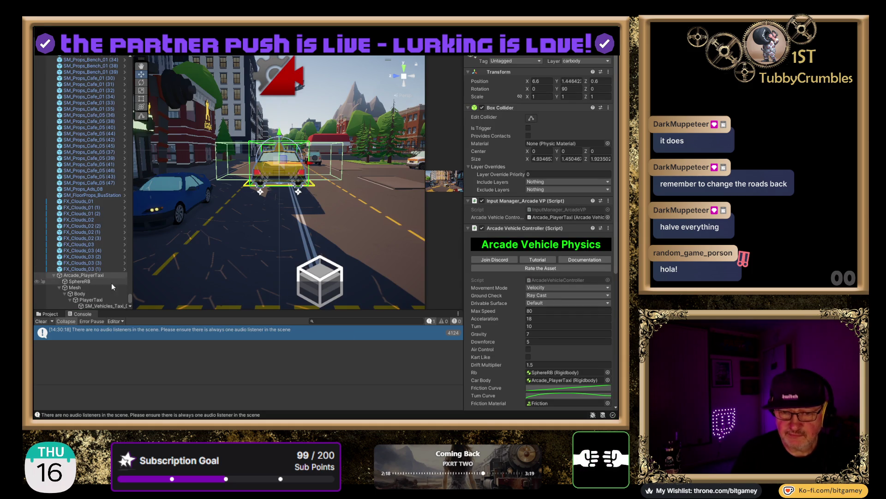
Step: Delete the old PlayerTaxi prefab from the BG_Prefabs folder in the Project window
click(50, 314)
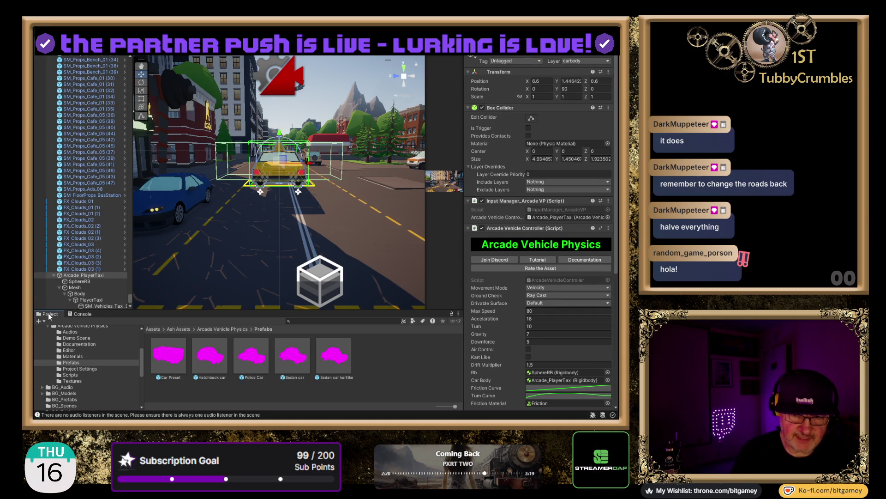
scroll(85, 351, up, 2)
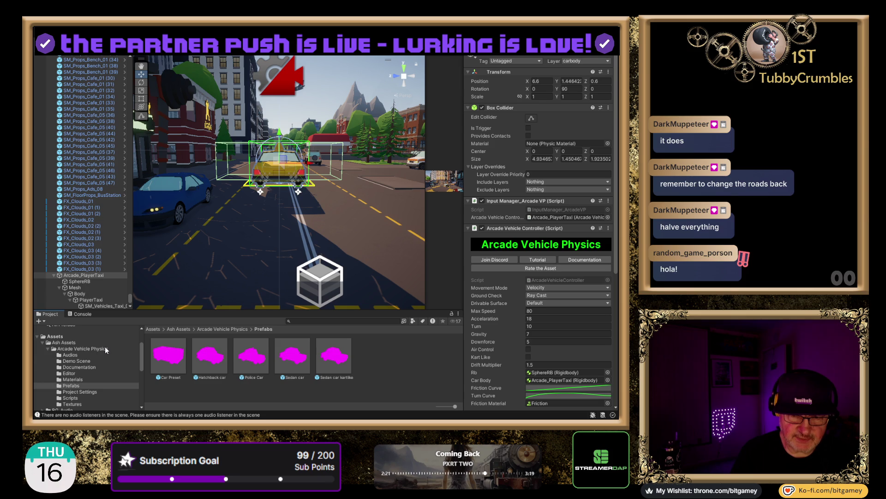
click(43, 343)
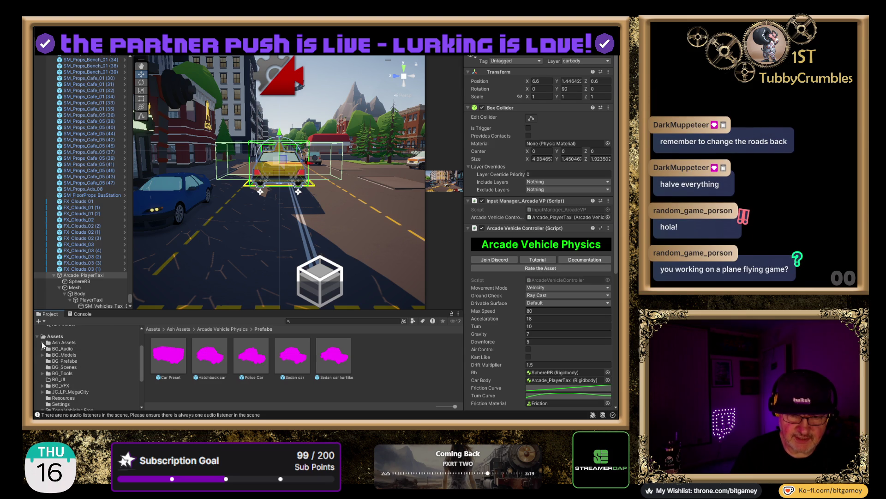
click(73, 362)
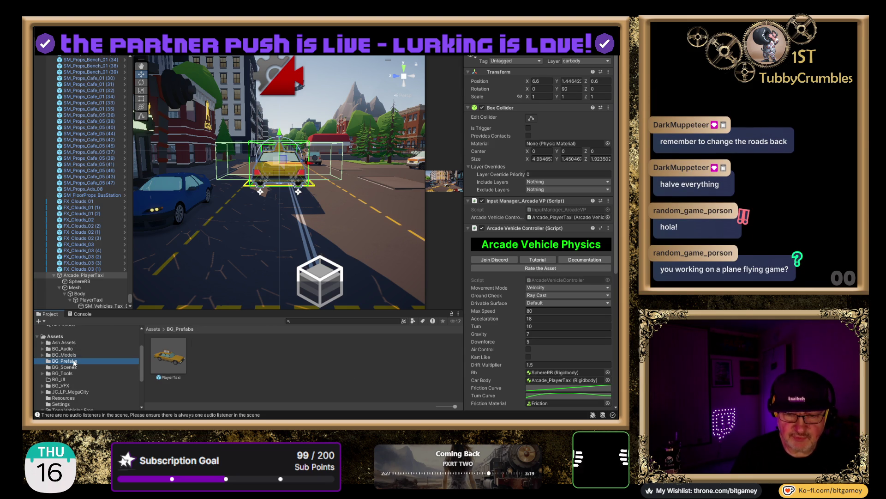
click(175, 356)
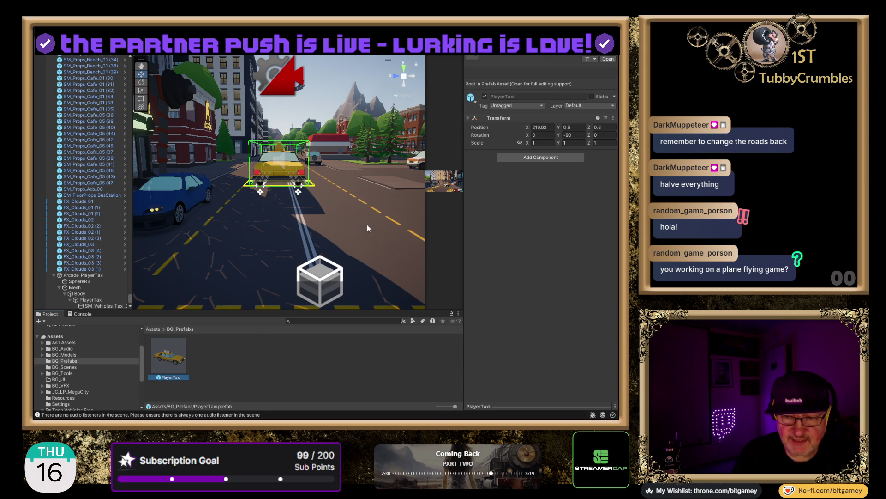
key(Delete)
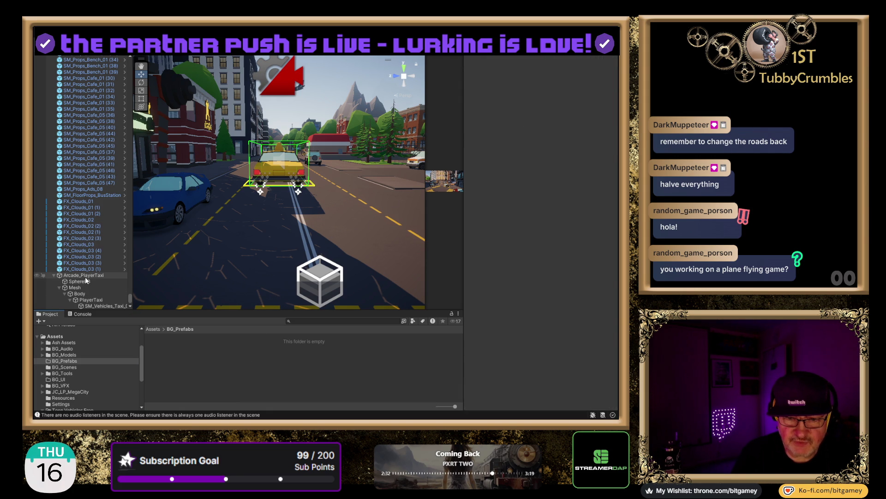
drag(86, 277, 143, 312)
Step: Drop Arcade_PlayerTaxi into BG_Prefabs as a new prefab and pan to show more street
drag(210, 368, 209, 367)
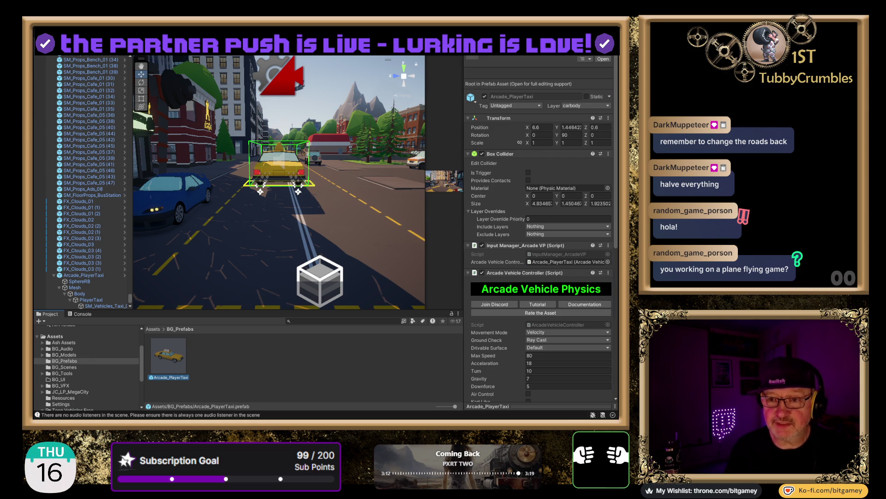
drag(313, 117, 228, 257)
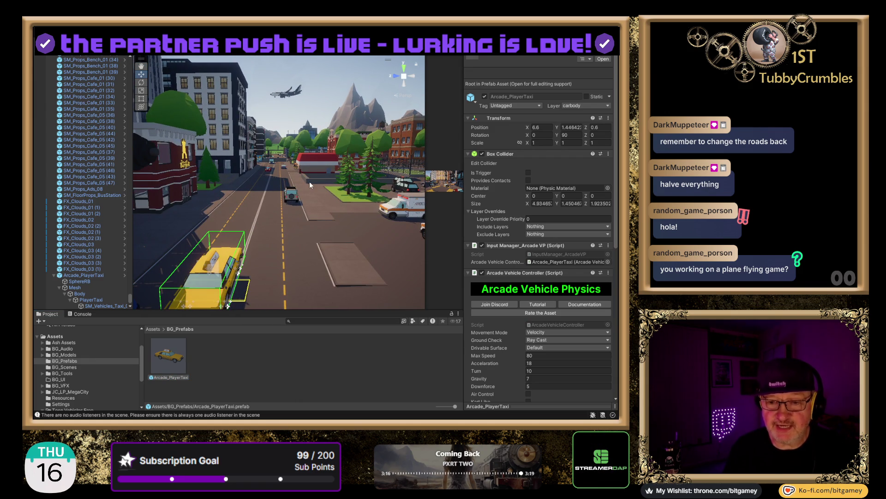
scroll(318, 111, down, 2)
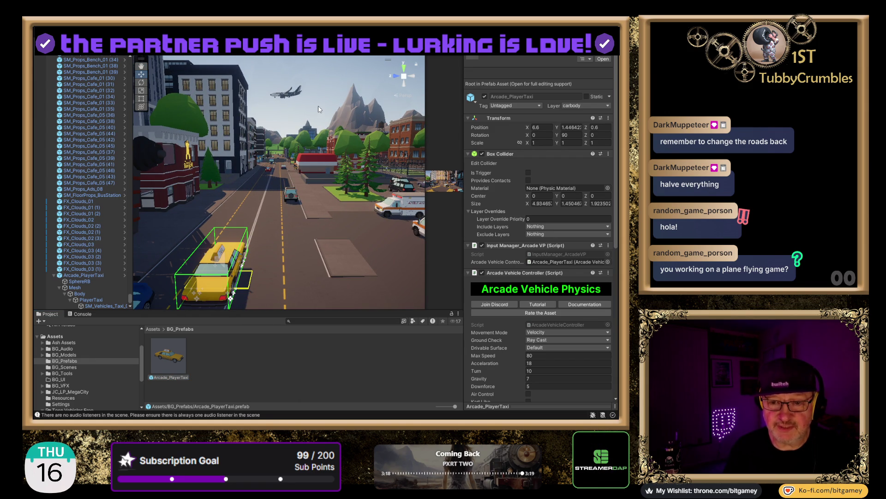
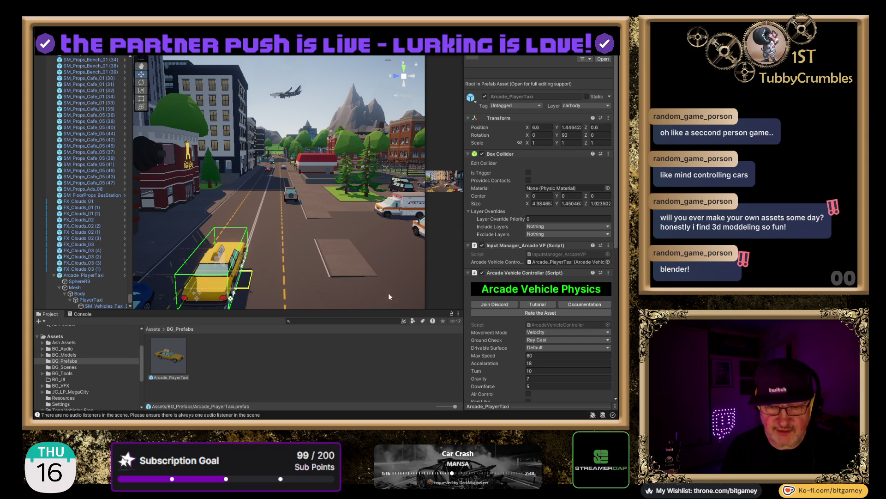
Step: In the Arcade Vehicle Controller, change the taxi's Turn from 10 to 5
scroll(499, 272, down, 3)
scroll(499, 273, down, 4)
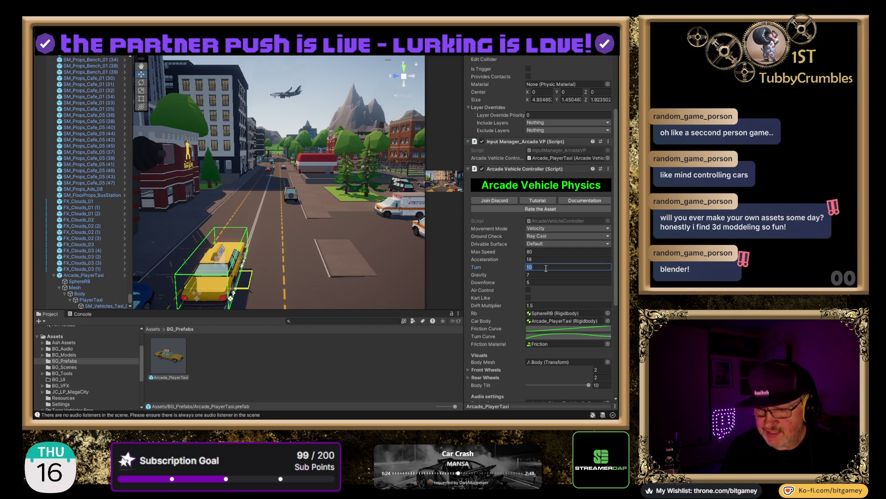
text(5)
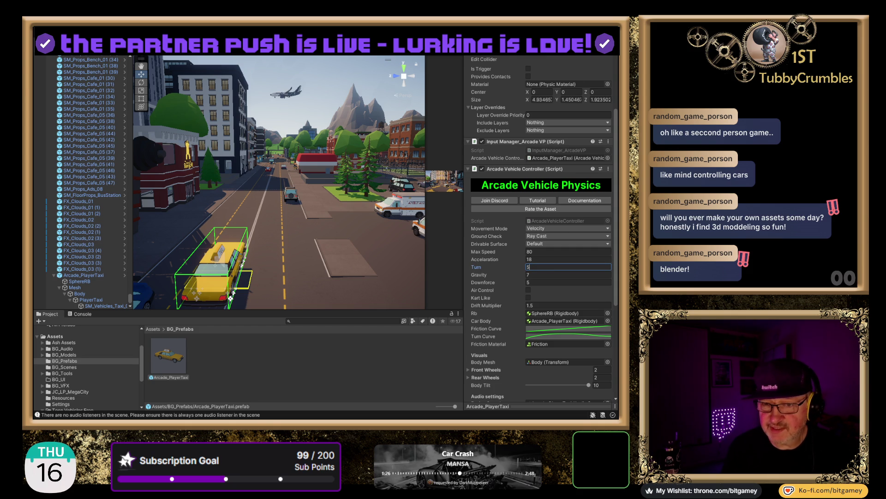
key(Return)
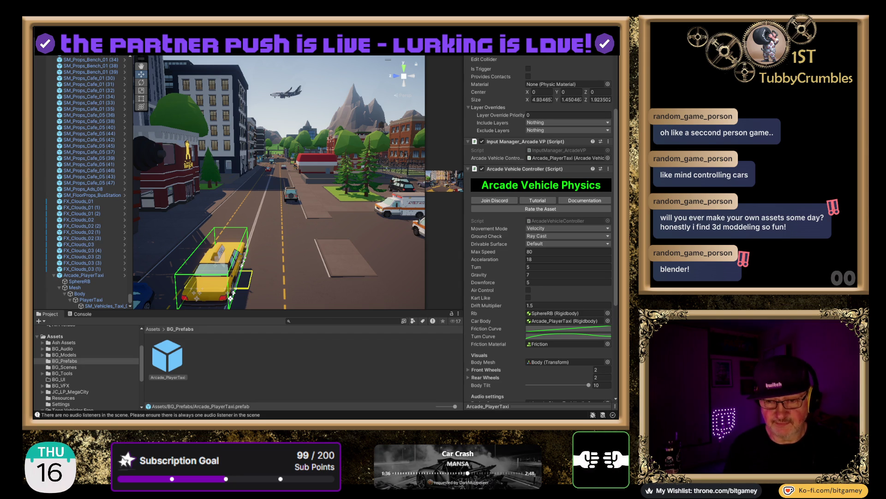
Step: Play-test the taxi driving forward up the street with Turn at 5, then stop
key(ctrl+p)
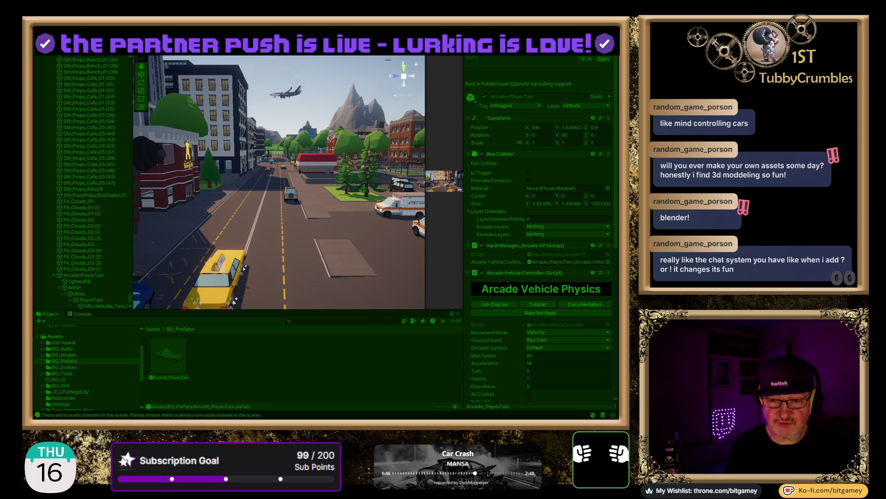
key(w)
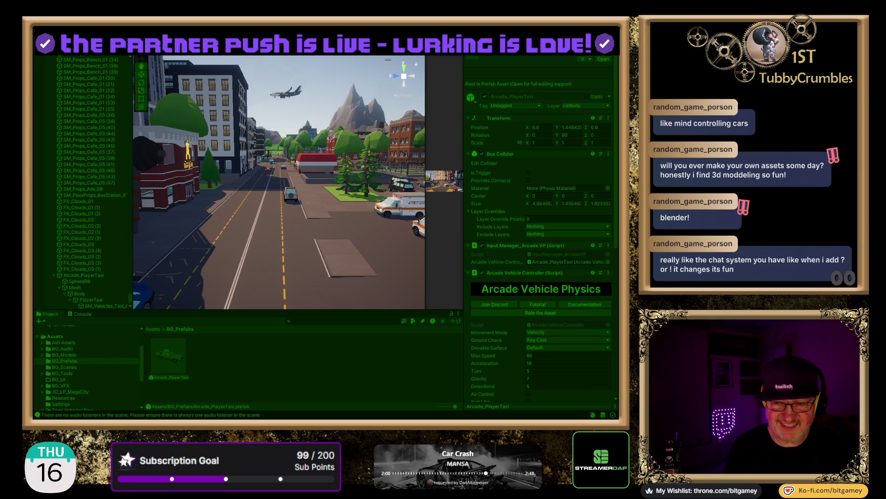
key(ctrl+p)
text(7.5)
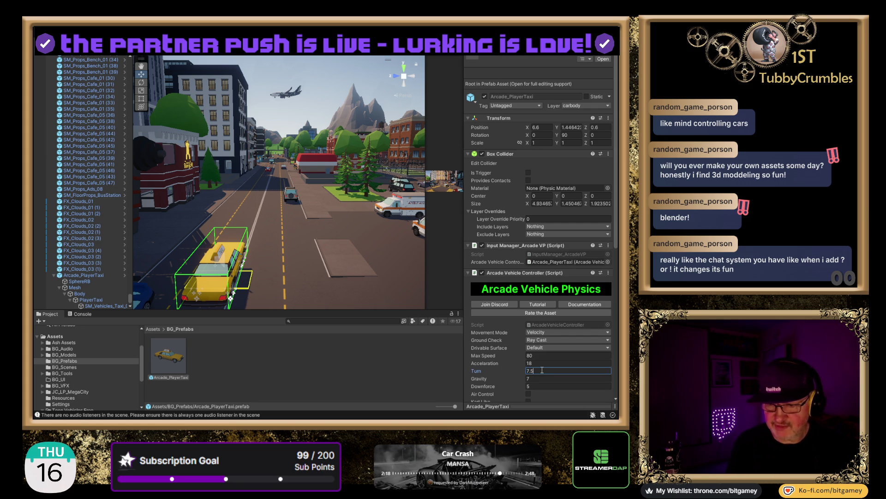
Step: Commit 7.5 as the taxi's Turn value and enter Play mode
key(Tab)
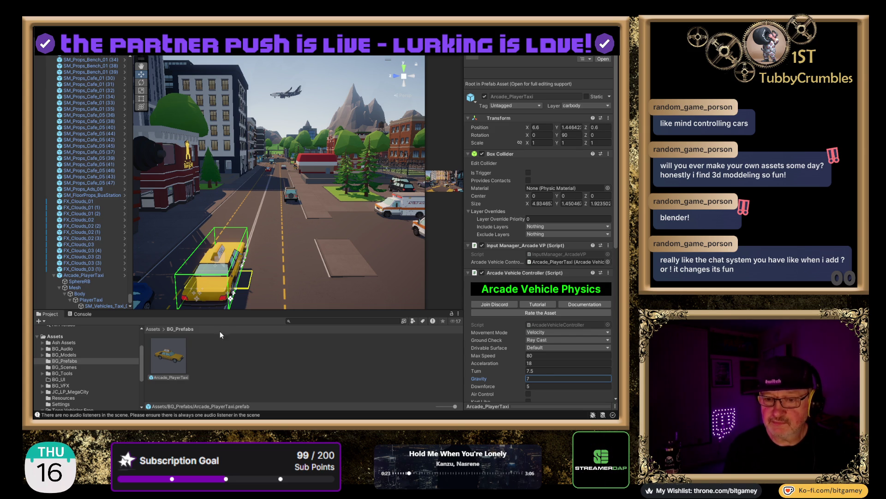
click(326, 43)
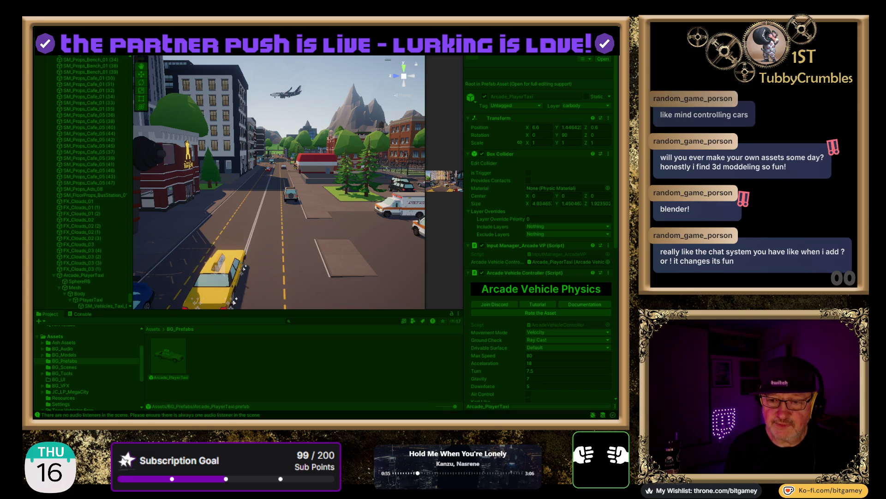
Step: Drive the taxi up the road with Turn at 7.5, then exit Play mode
key(w)
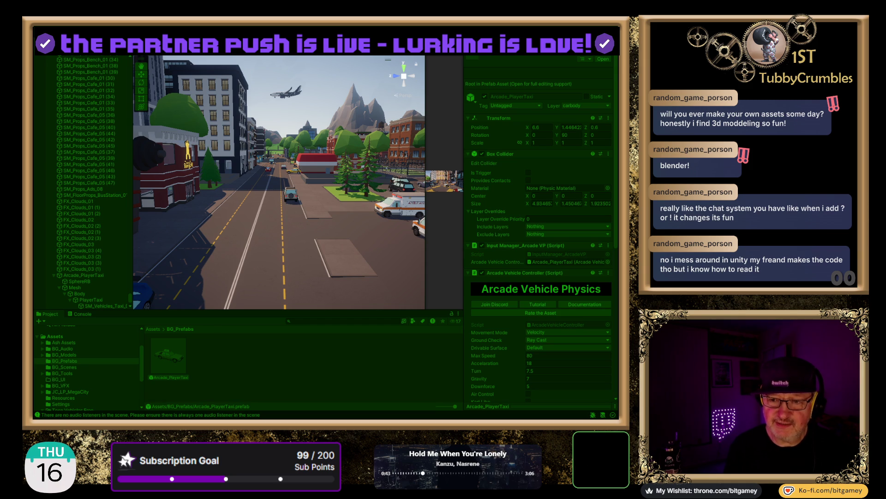
key(ctrl+p)
Step: Change the taxi's Turn to 8 and enter Play mode
click(549, 371)
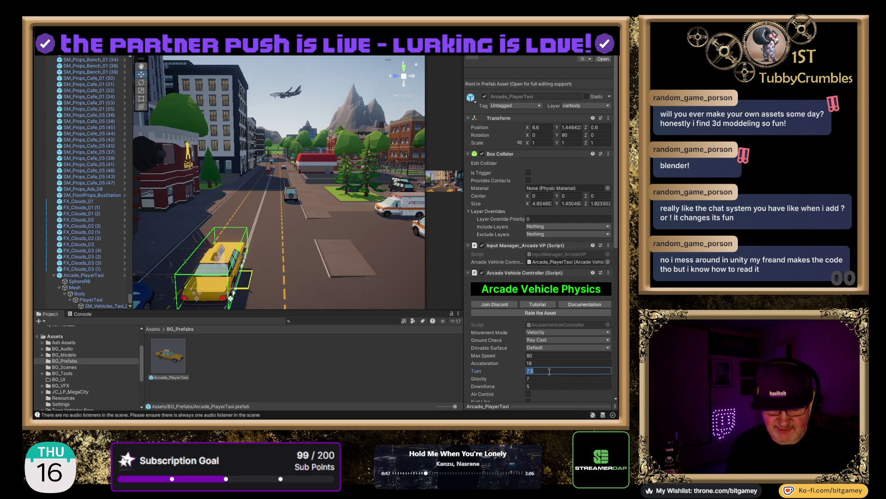
text(8)
key(Tab)
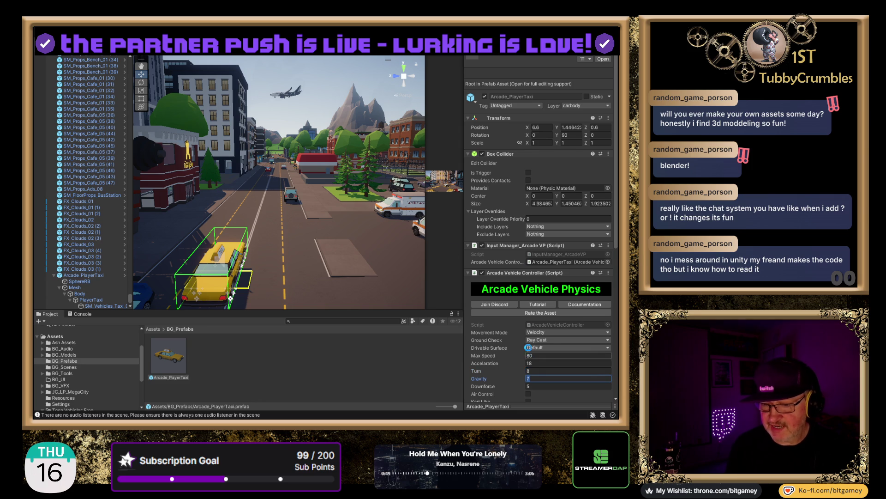
key(ctrl+p)
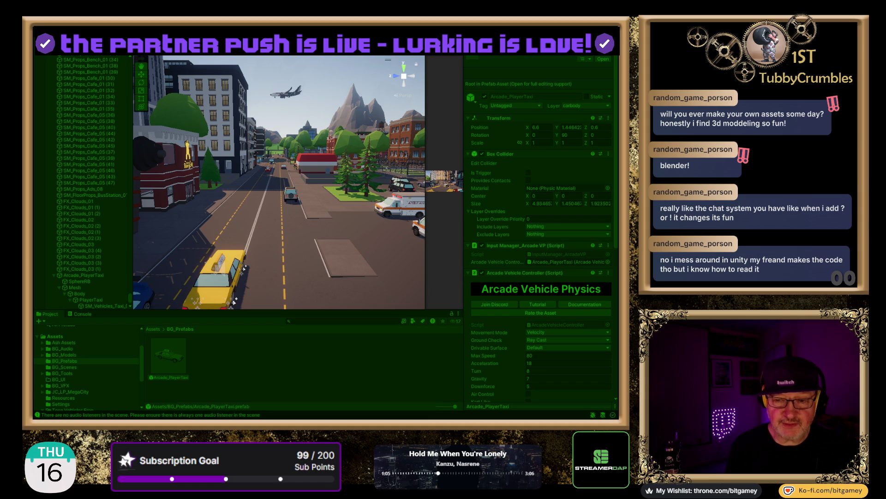
Step: Drive the taxi forward and in reverse several times with Turn at 8, then stop Play mode
key(w)
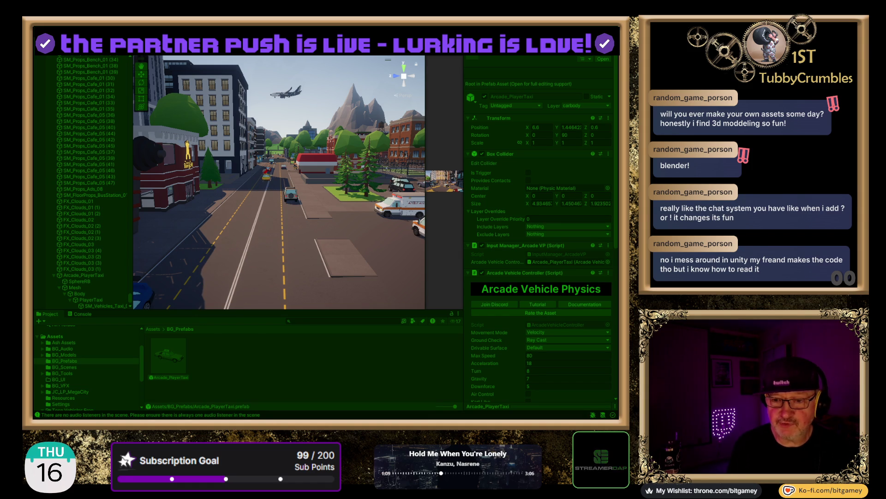
key(s)
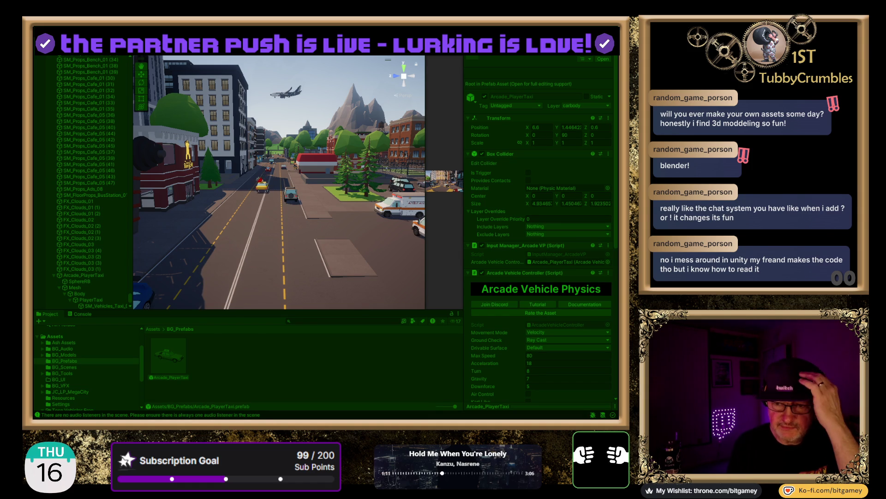
key(w)
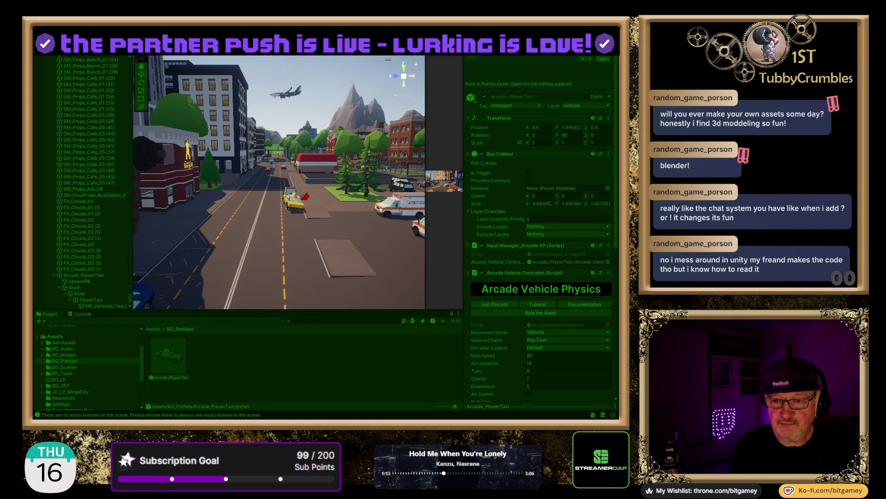
key(s)
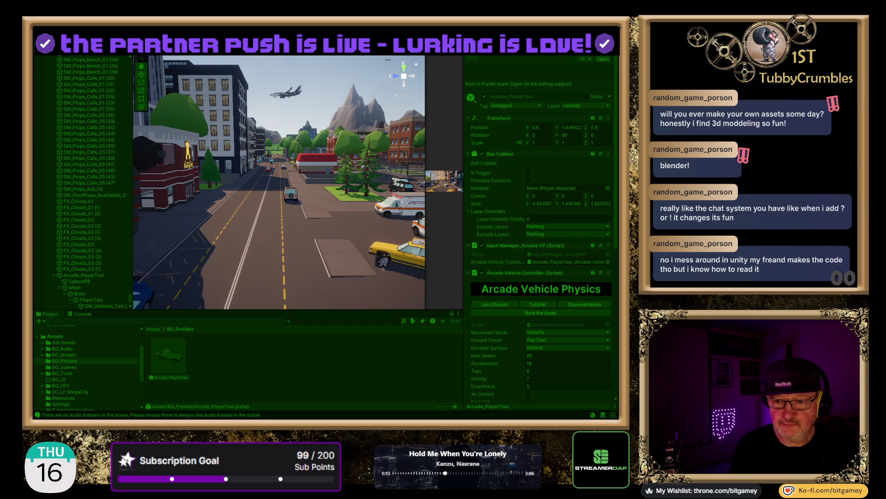
key(w)
key(w)
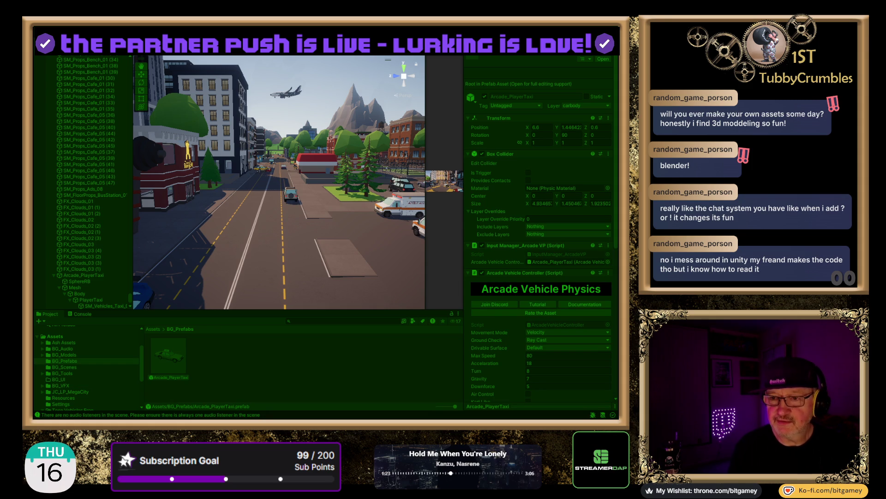
key(ctrl+p)
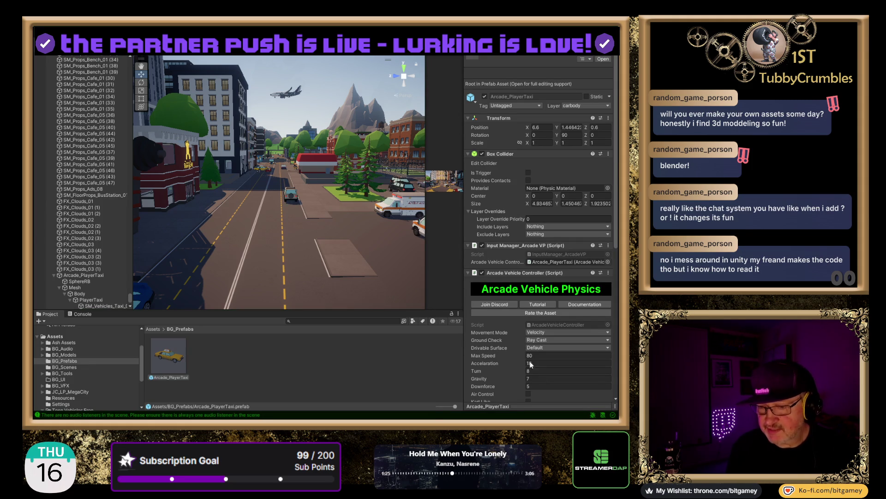
Step: Enter 9 as the taxi's Acceleration in place of 18 and start Play mode
scroll(514, 335, down, 5)
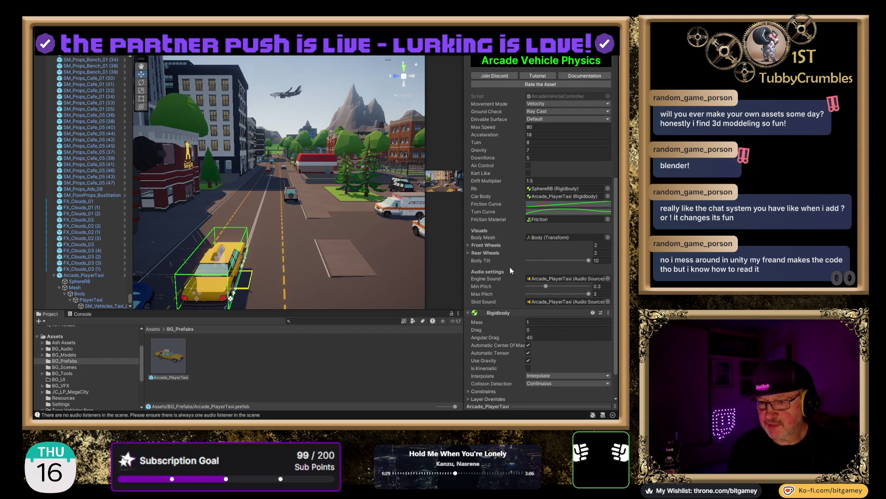
scroll(511, 263, up, 1)
click(542, 156)
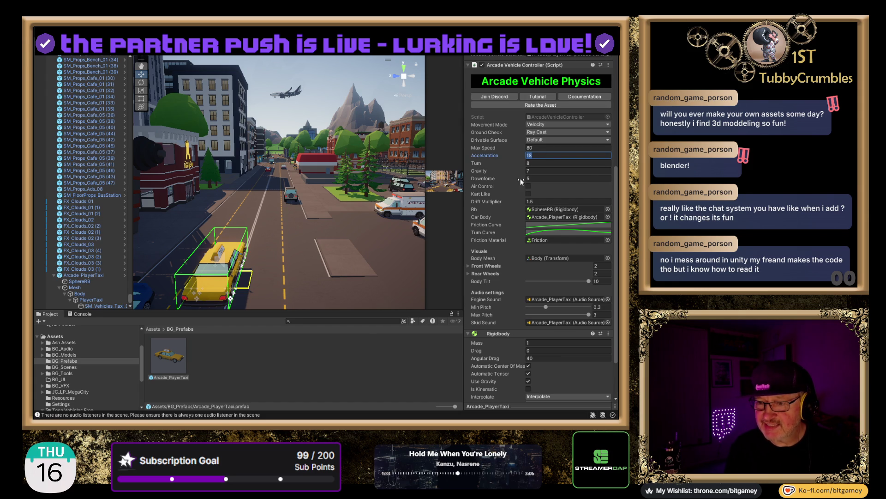
text(9)
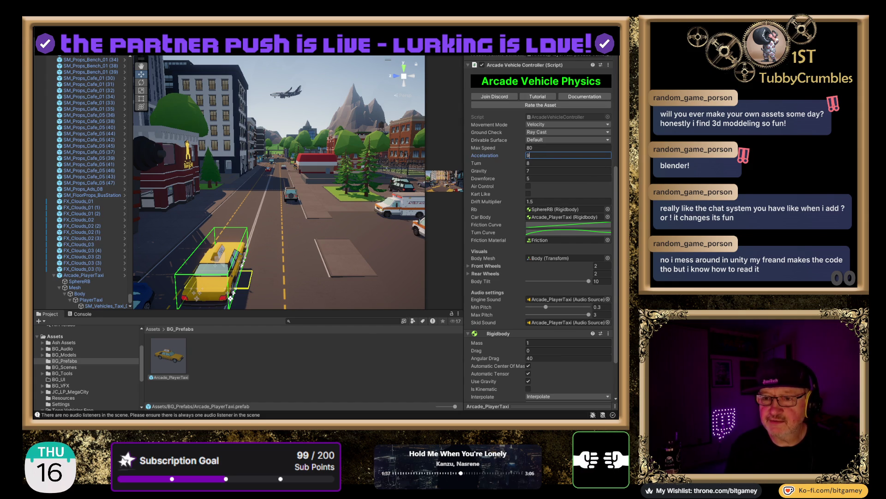
key(ctrl+p)
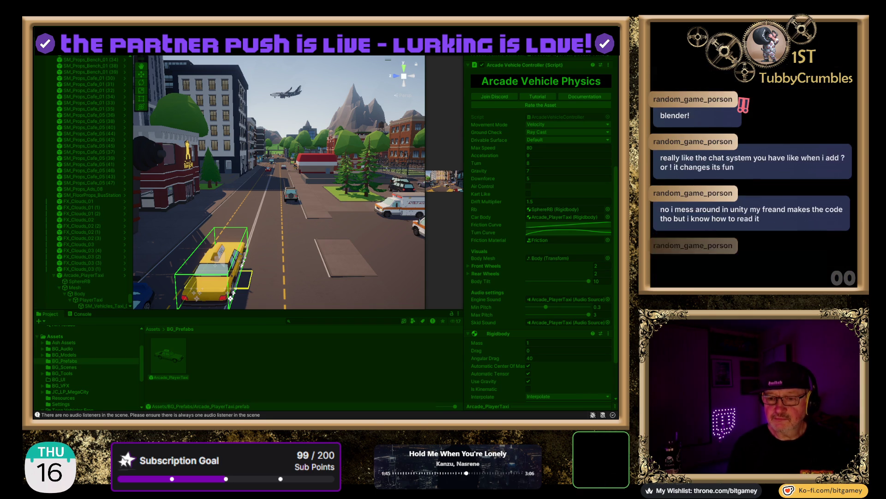
Step: With Arcade_PlayerTaxi selected, drive forward, reverse and swerve left and right, then stop Play mode
click(167, 358)
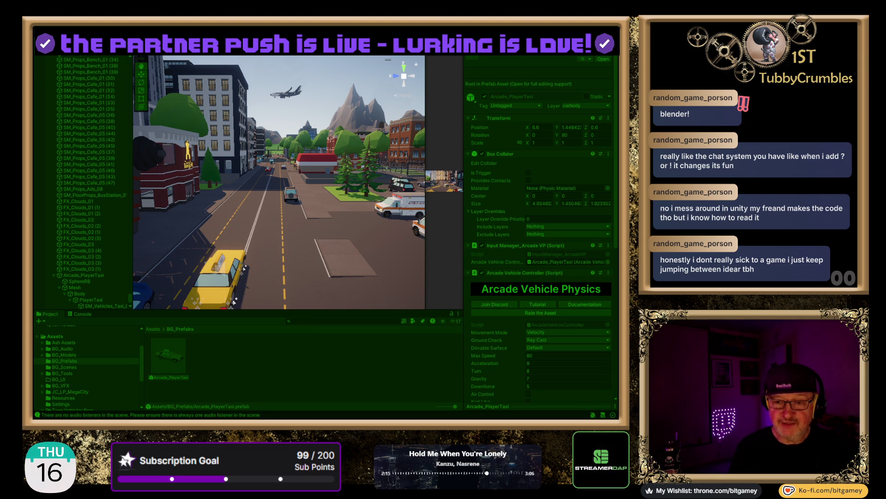
key(w)
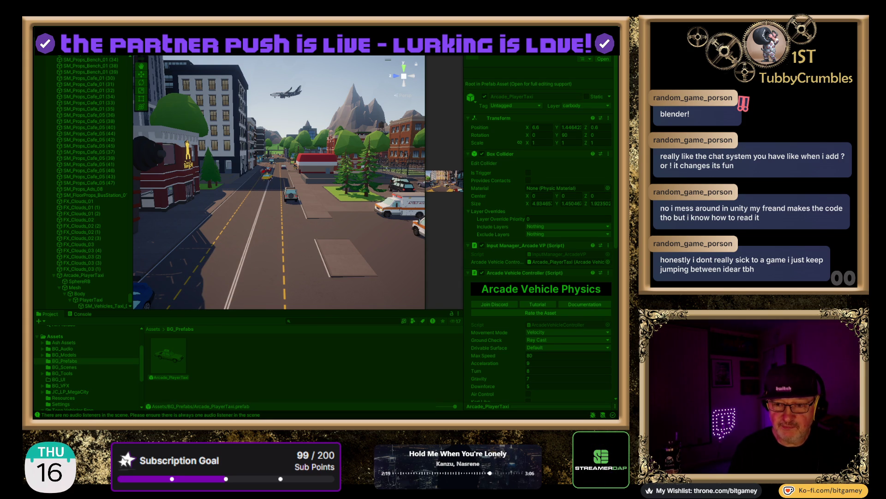
key(s)
key(s)
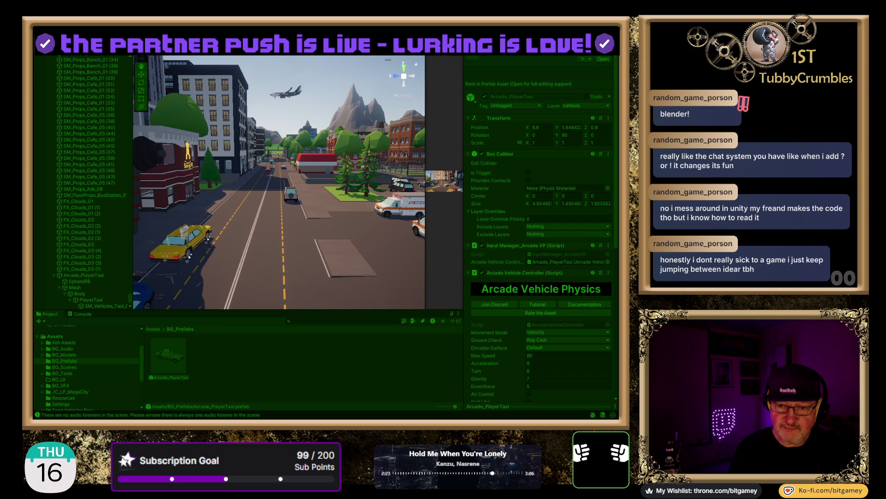
key(w)
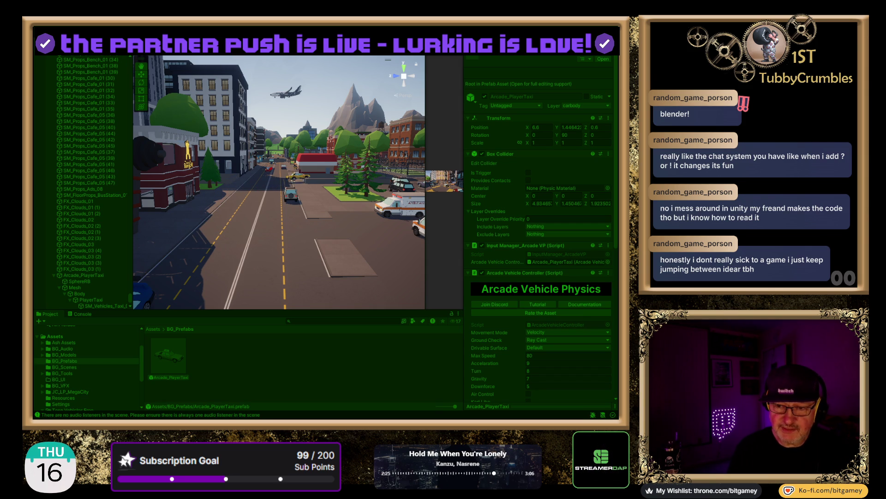
key(d)
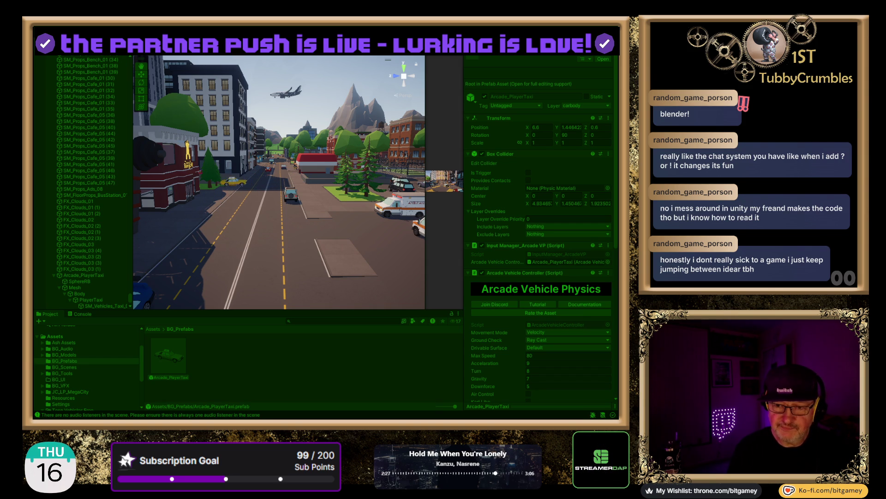
key(a)
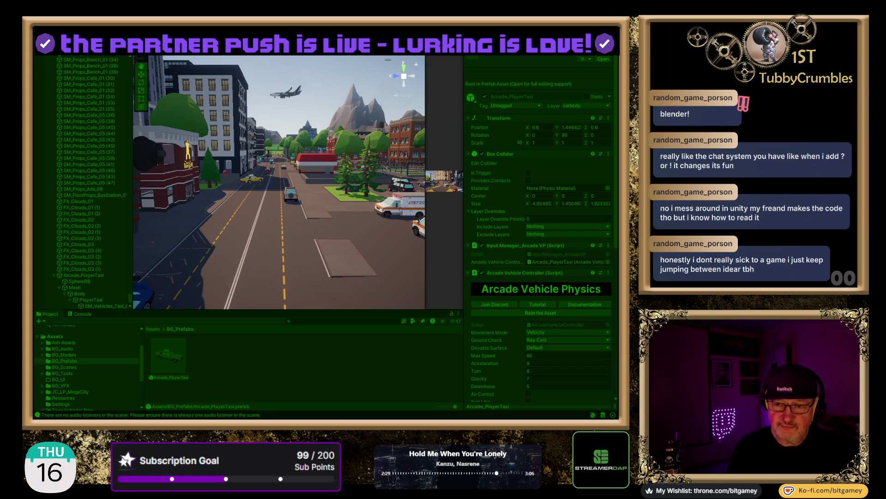
key(d)
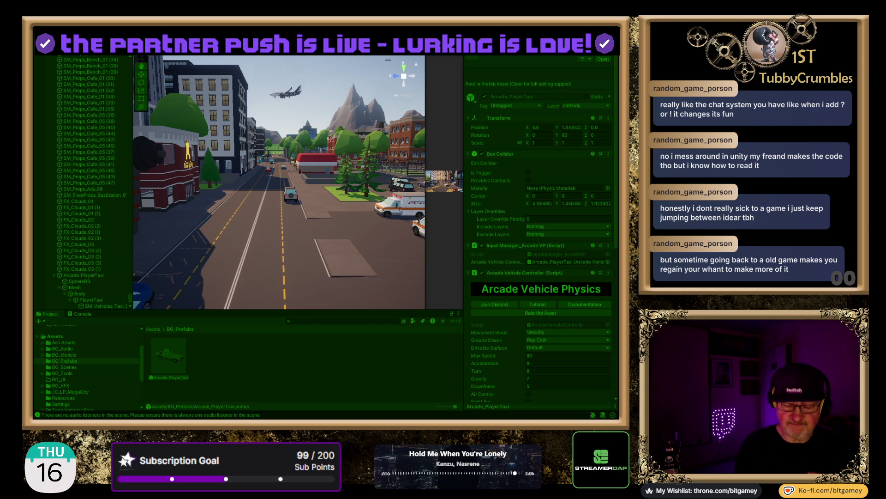
key(ctrl+p)
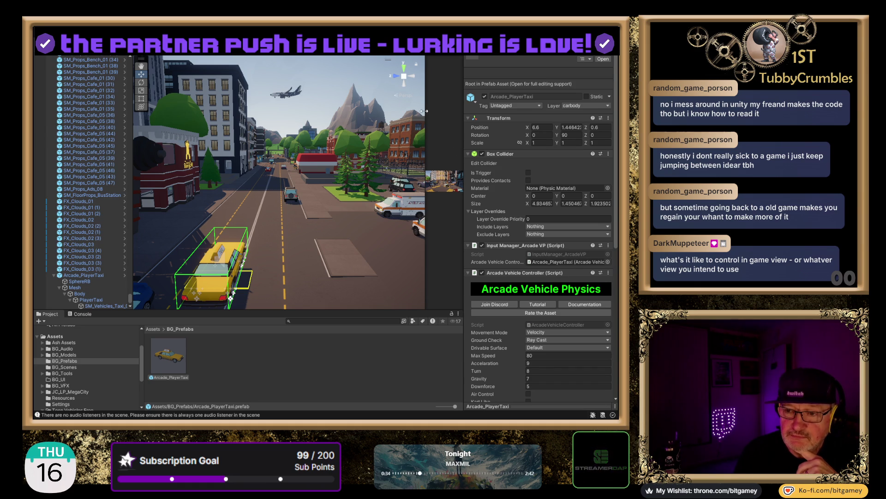
Step: Widen the Game view beside the Scene view and select Arcade_PlayerTaxi in the Hierarchy
drag(423, 111, 251, 157)
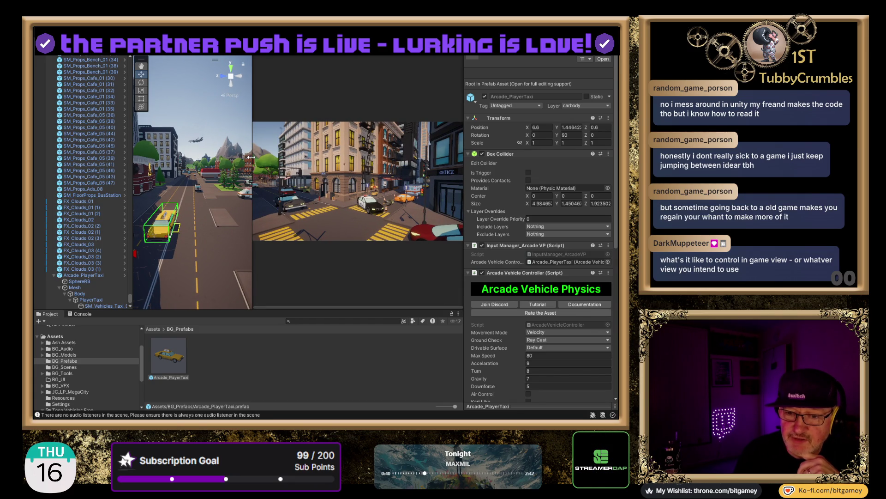
click(92, 274)
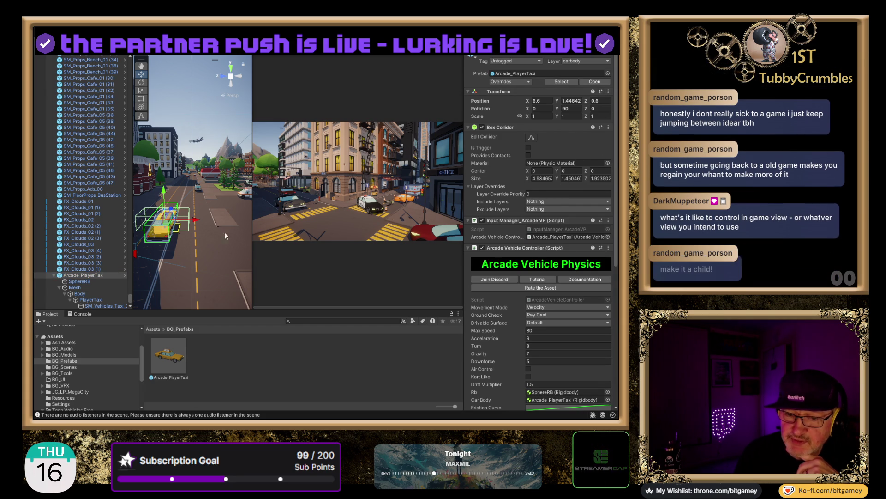
scroll(107, 74, up, 10)
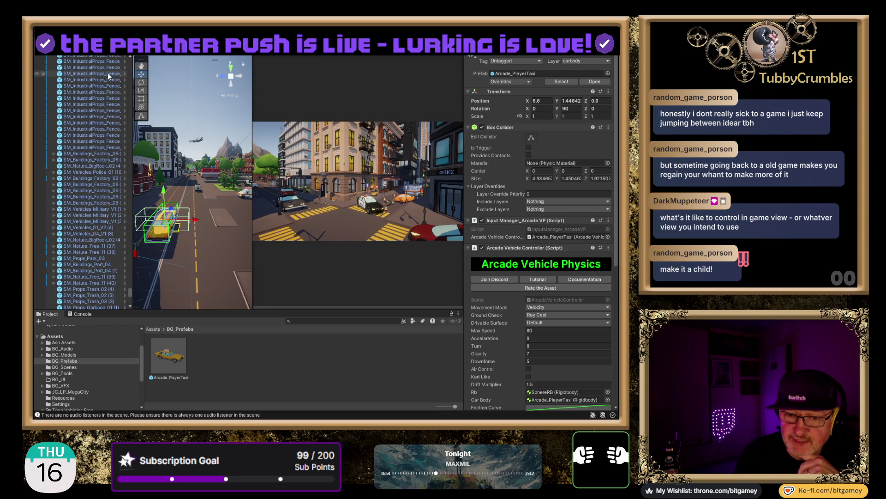
drag(130, 293, 139, 58)
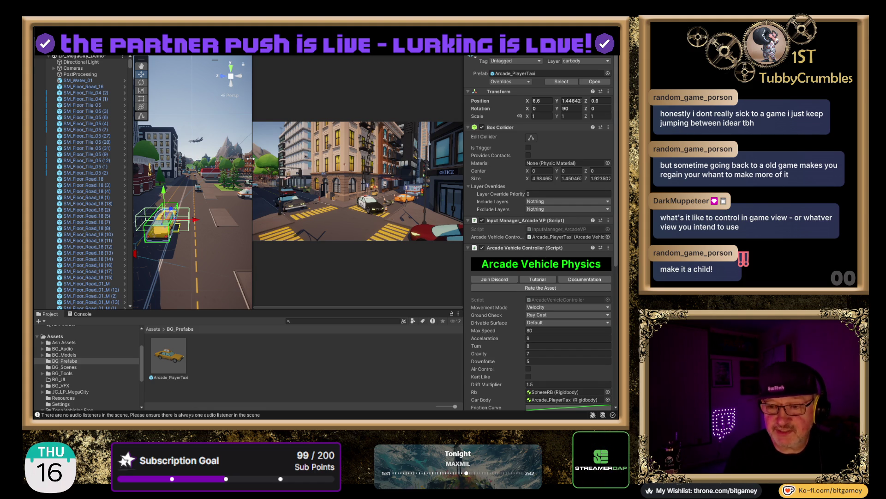
Step: Widen the Game view slightly more and expand the Cameras group in the Hierarchy
drag(250, 158, 228, 164)
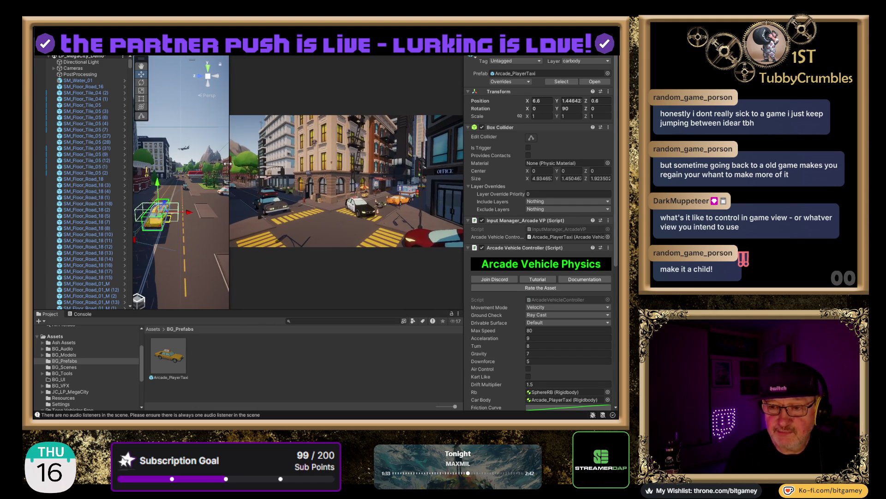
scroll(399, 146, up, 1)
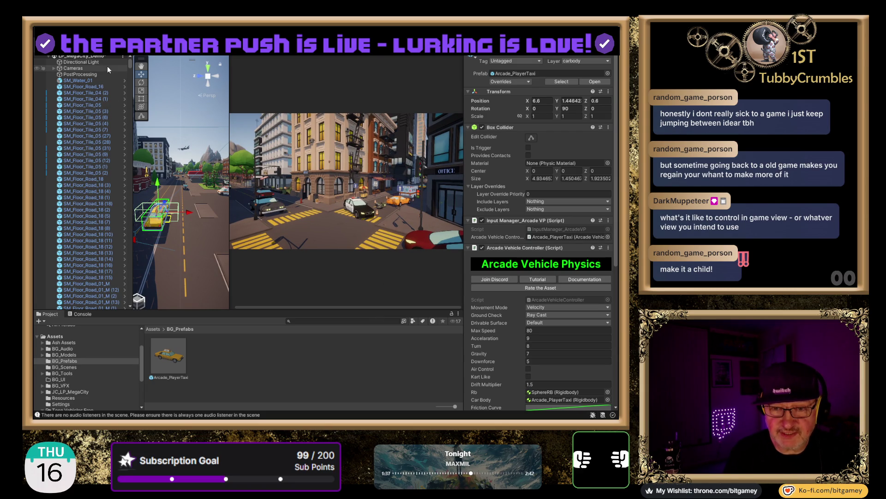
click(54, 68)
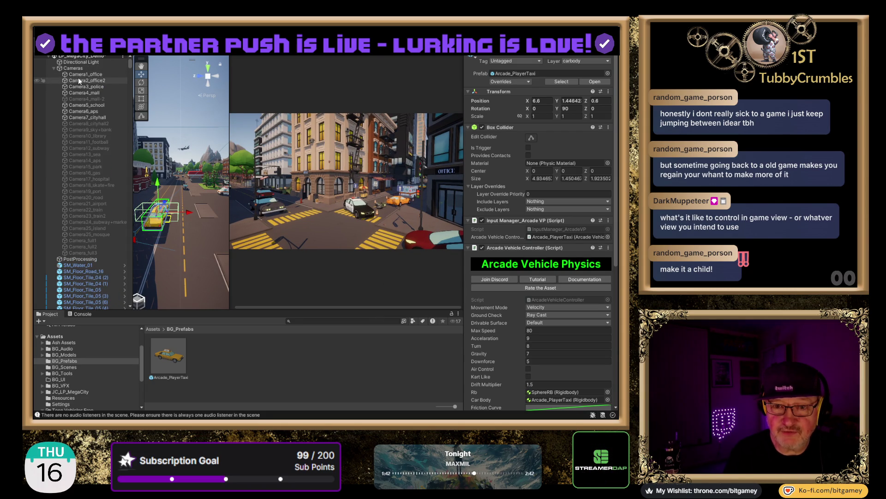
Step: Select Camera1_office, widen the Scene view, and focus the view on that camera
click(89, 74)
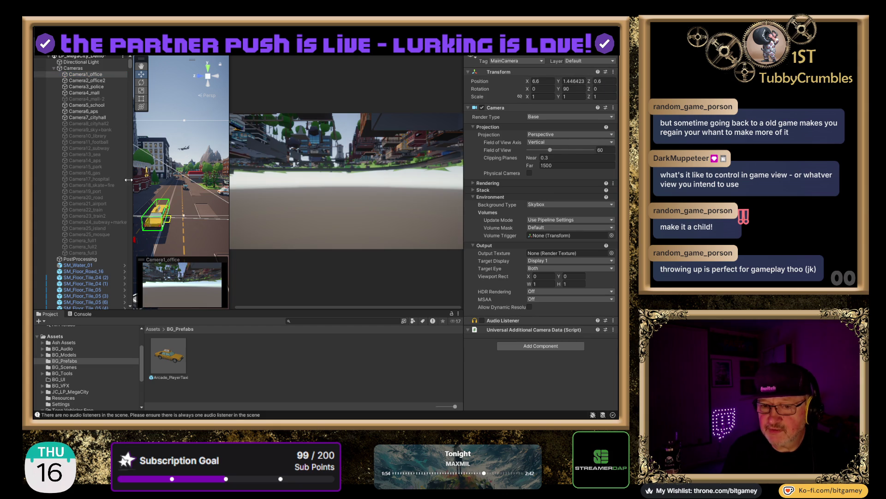
scroll(195, 168, down, 5)
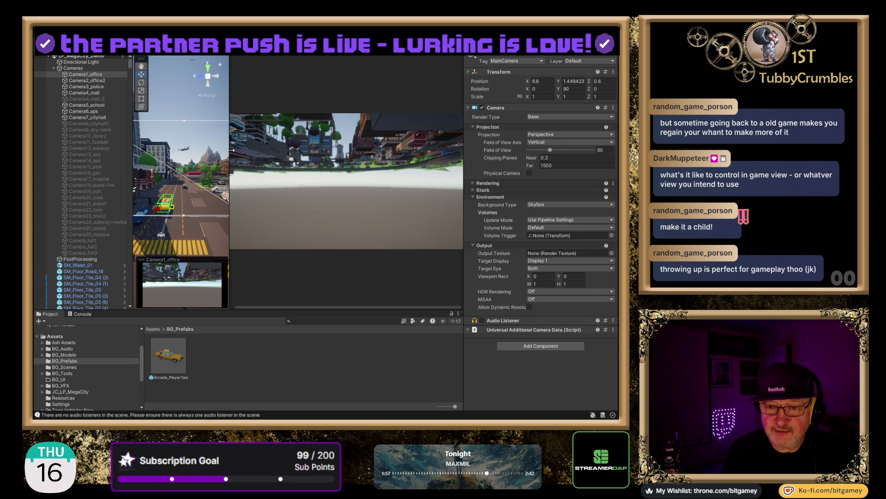
drag(229, 150, 309, 150)
scroll(226, 144, up, 3)
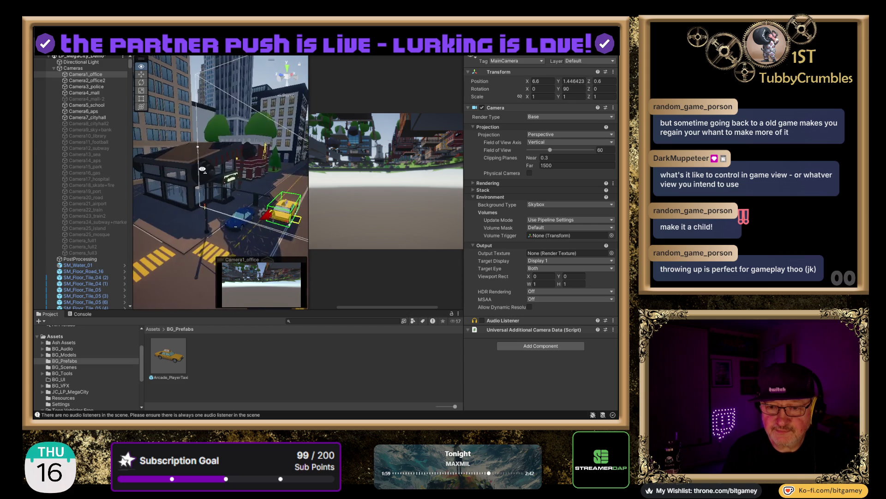
key(f)
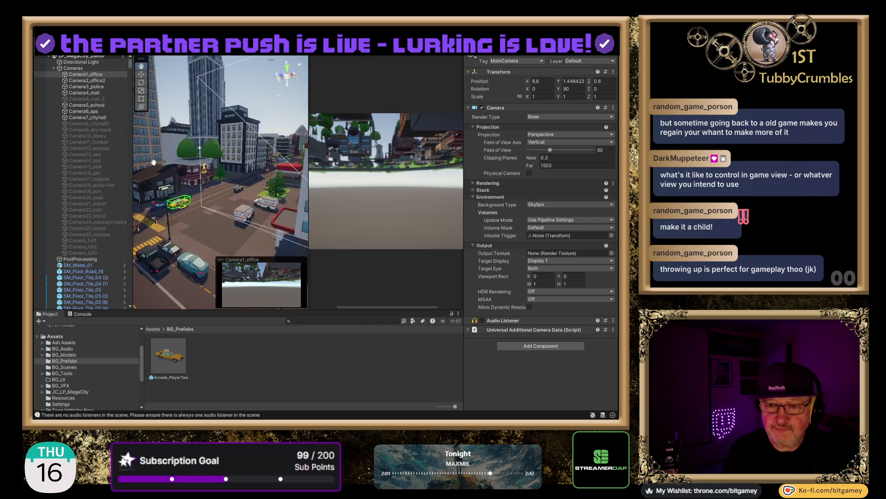
scroll(227, 163, down, 10)
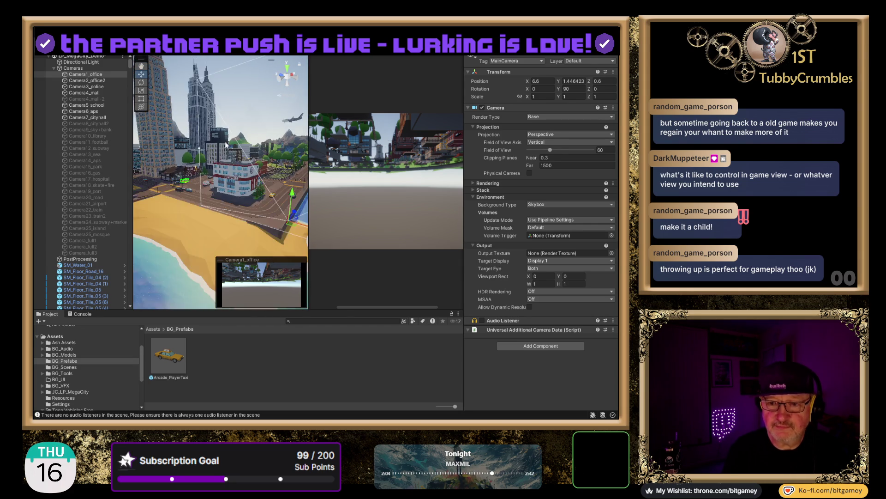
scroll(195, 180, up, 2)
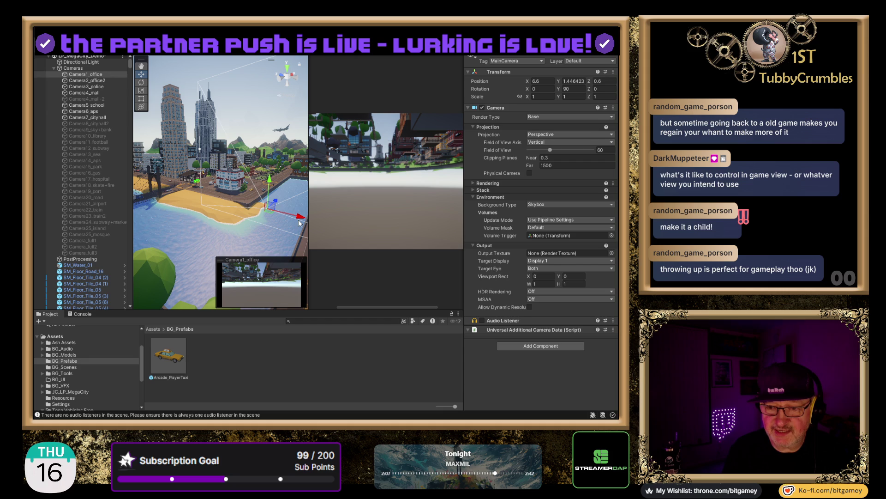
Step: Move Camera1_office to 116, 51.5, 75 above the city, checking from a top-down view
drag(300, 218, 153, 197)
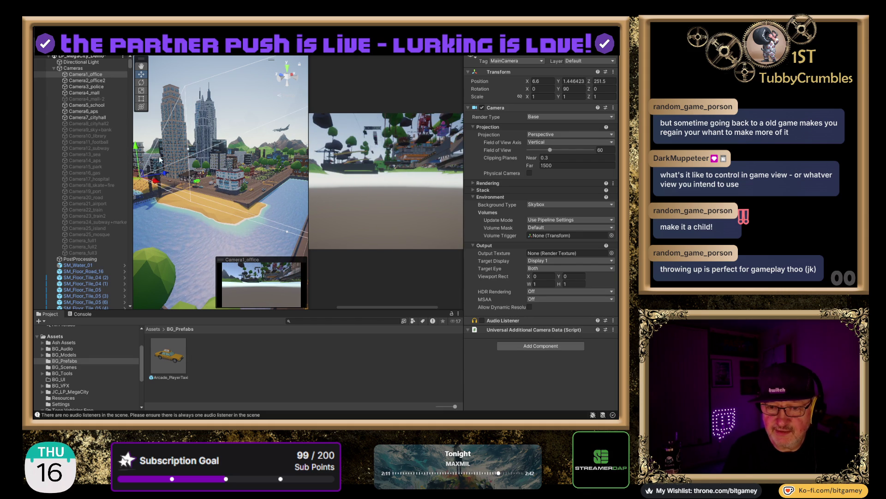
drag(136, 147, 135, 121)
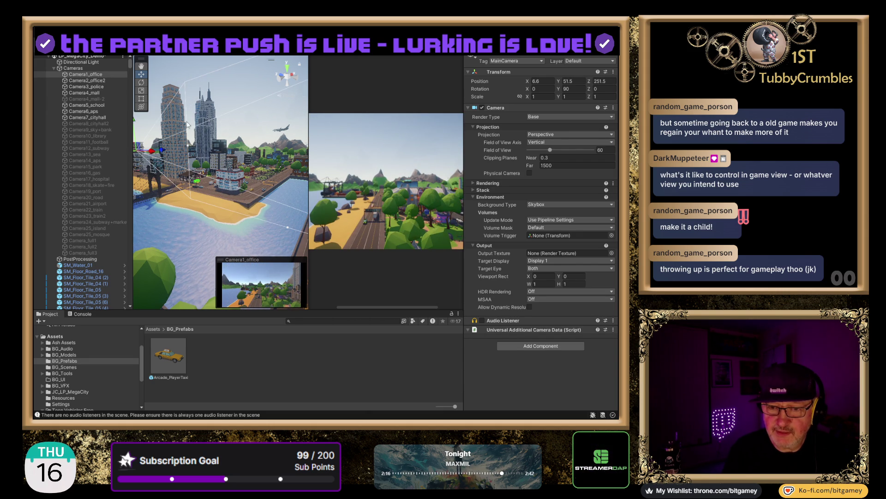
drag(165, 151, 255, 93)
click(288, 68)
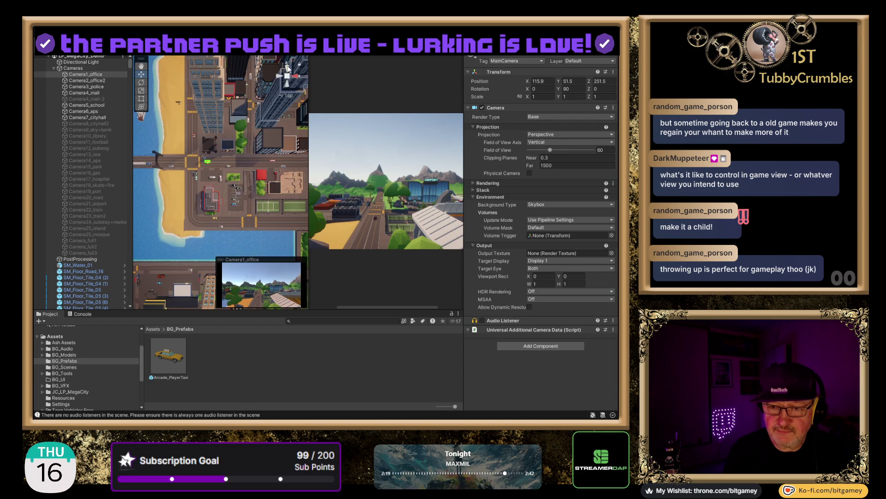
scroll(242, 153, down, 10)
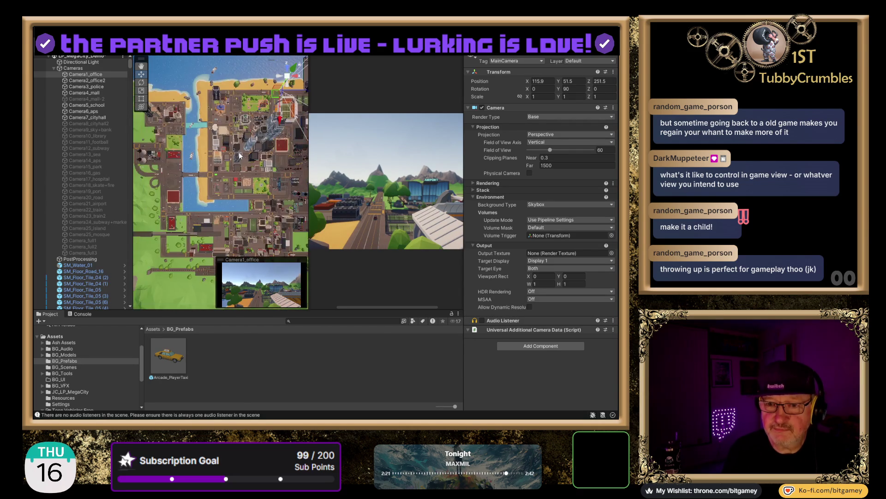
mouse_move(278, 121)
mouse_down()
mouse_move(259, 186)
mouse_move(209, 200)
mouse_move(203, 211)
mouse_up()
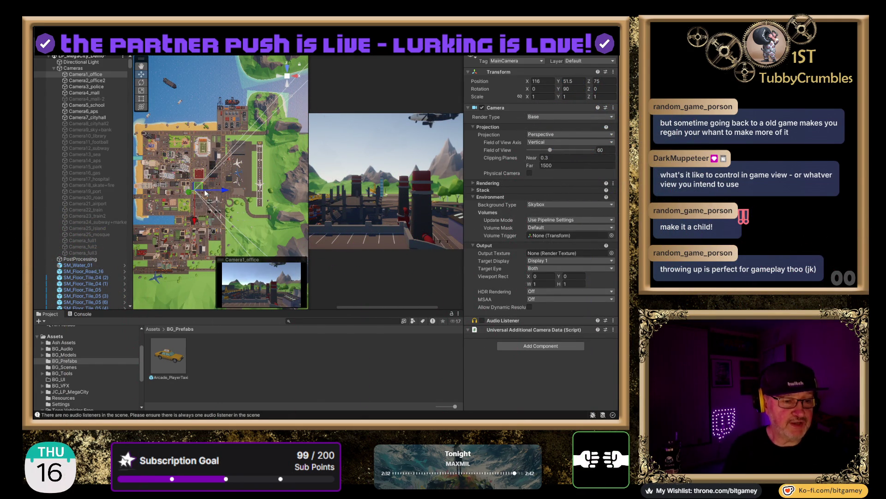
mouse_move(232, 227)
mouse_down()
mouse_move(253, 193)
mouse_move(227, 108)
mouse_move(268, 105)
mouse_up()
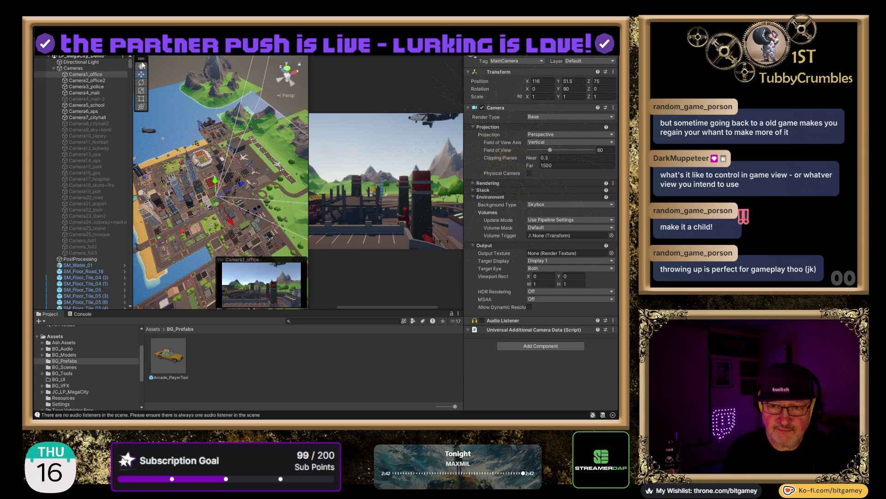
Step: Scroll the Hierarchy to Arcade_PlayerTaxi and select it to show its Arcade Vehicle Physics settings
drag(130, 63, 131, 331)
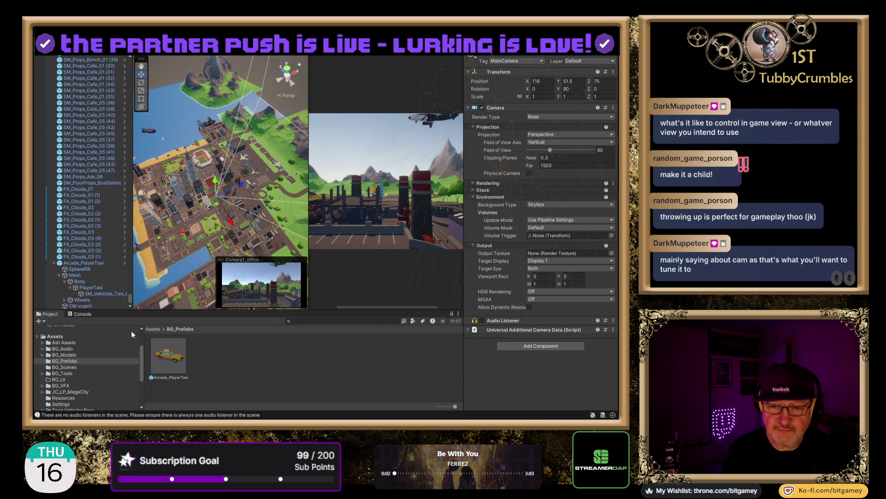
click(80, 263)
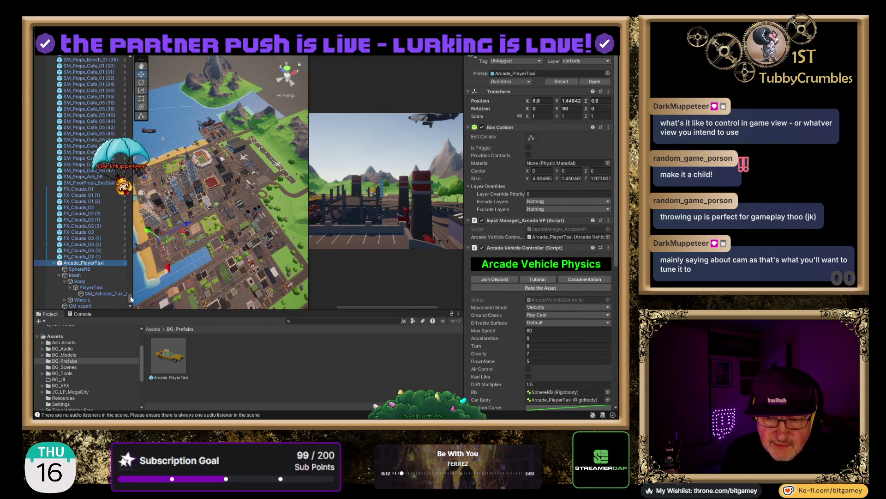
scroll(107, 231, up, 15)
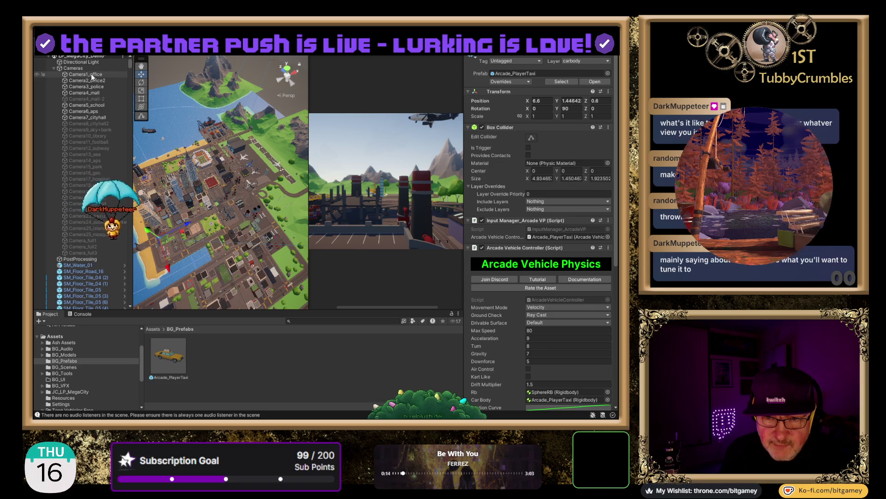
Step: Select Camera1_office and move it over the city buildings along Z in the top-down view
click(91, 73)
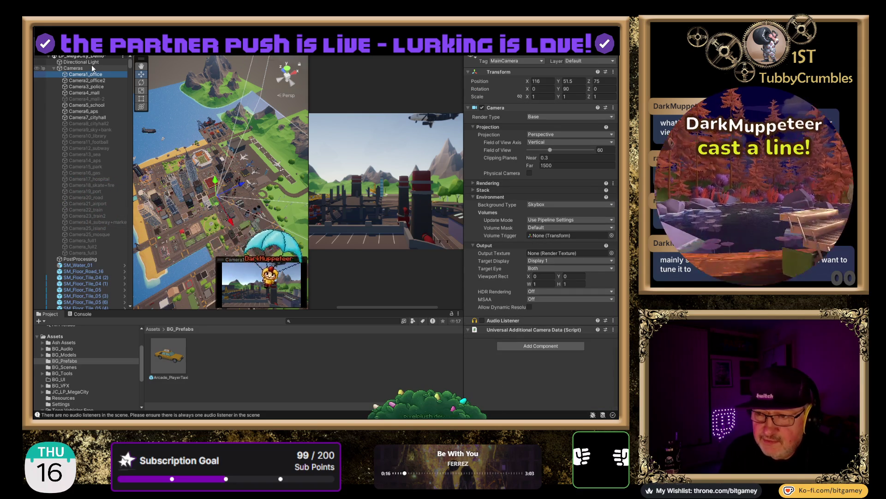
drag(243, 186, 174, 212)
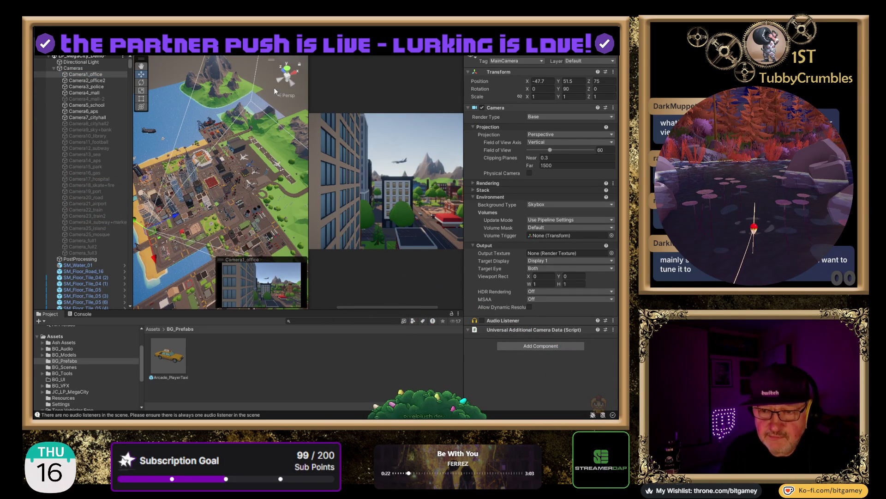
click(286, 68)
key(f)
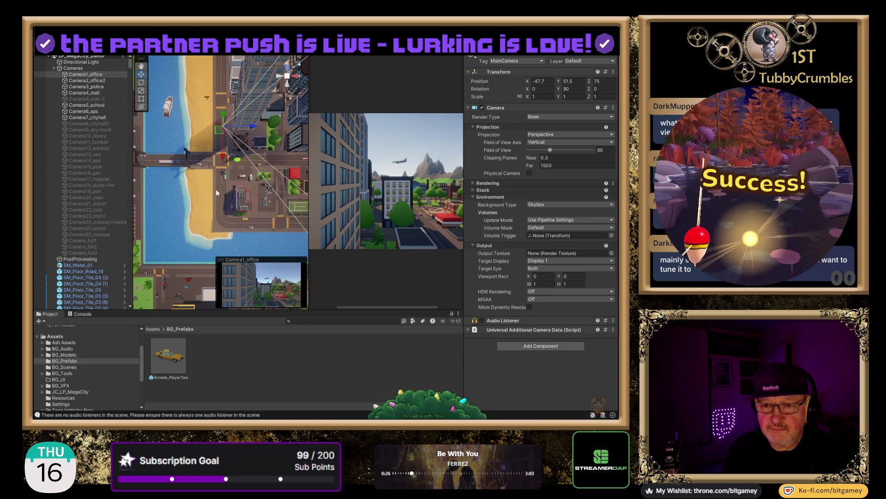
drag(223, 159, 223, 189)
drag(223, 192, 224, 193)
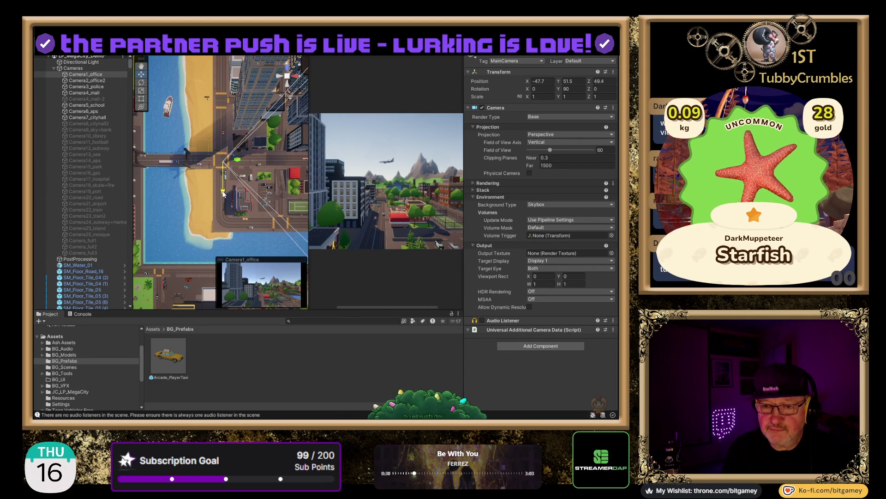
Step: Lower Camera1_office toward street height from the side view, ending near -47.7, 29.3, 49.4
click(279, 78)
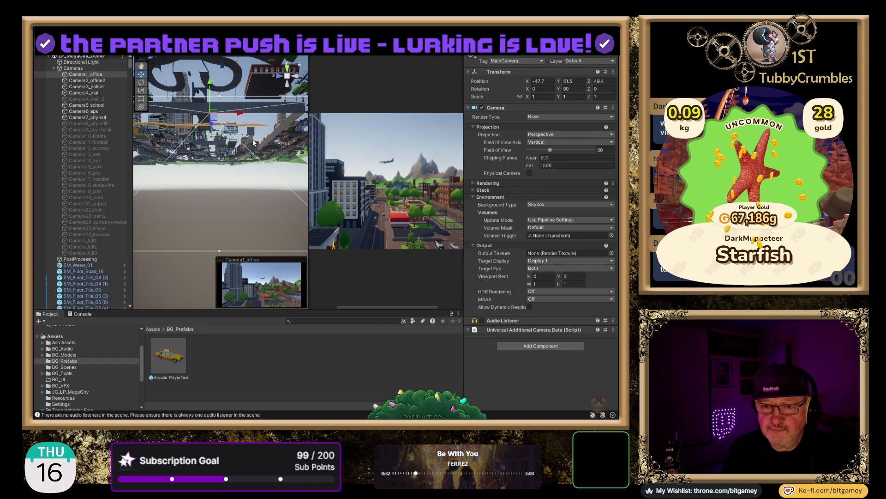
scroll(224, 182, down, 5)
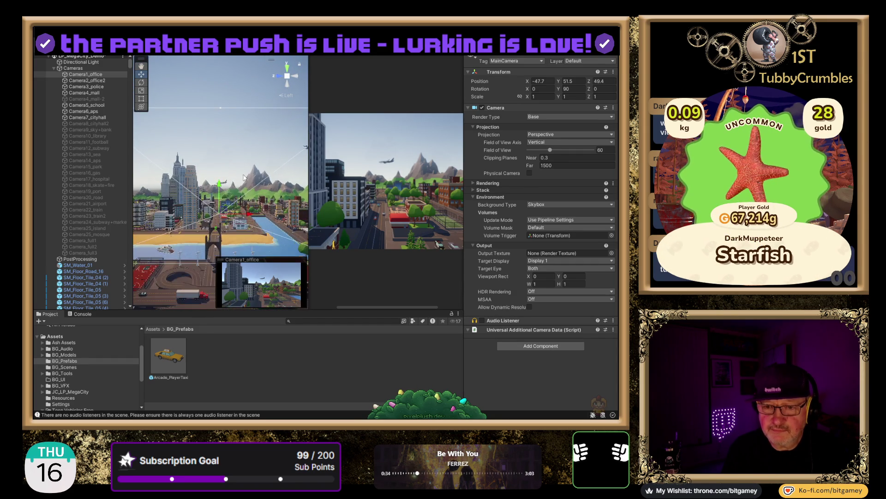
drag(221, 188, 223, 200)
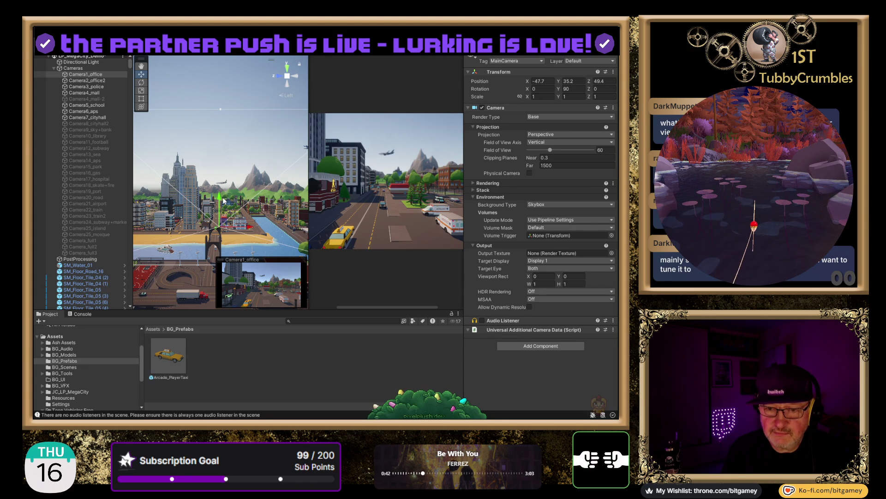
drag(221, 201, 221, 206)
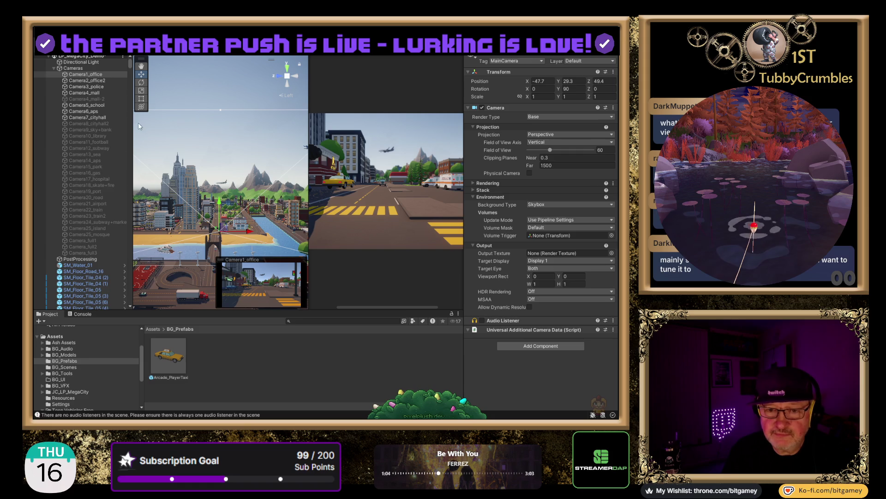
drag(131, 69, 127, 125)
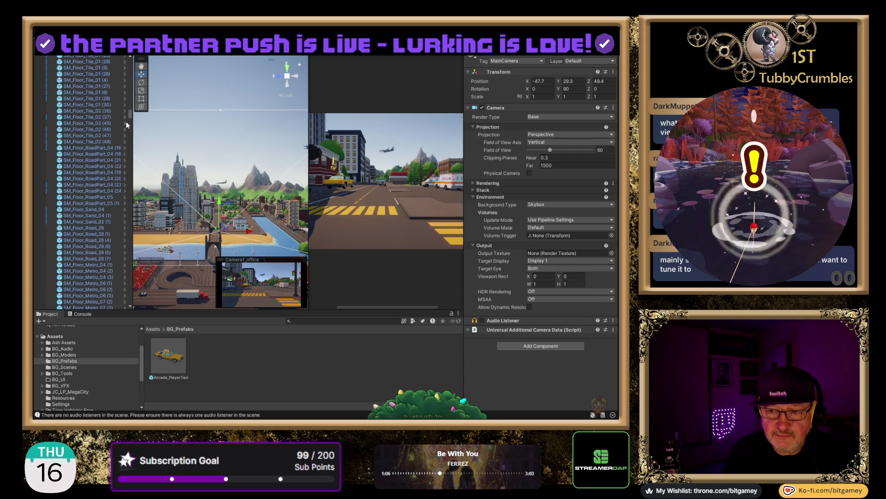
Step: Select Arcade_PlayerTaxi, try Position Y 1.42, then cancel to keep 1.44642 and frame the taxi
scroll(83, 152, down, 10)
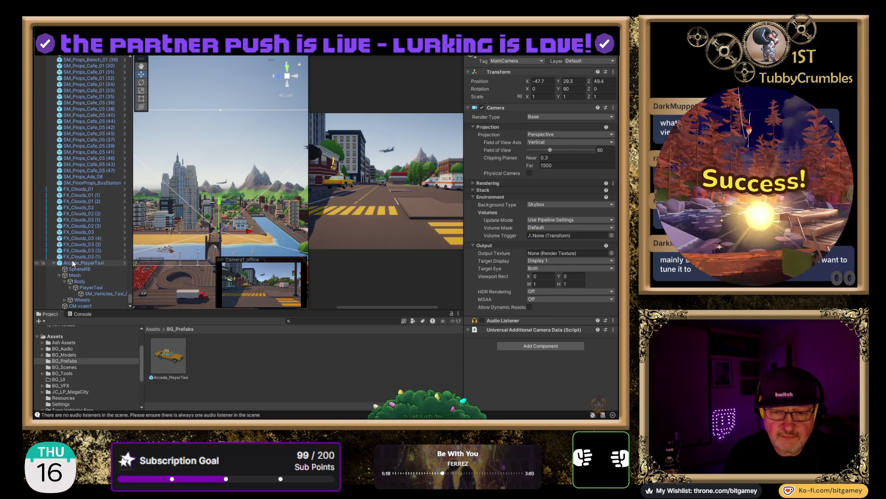
click(83, 262)
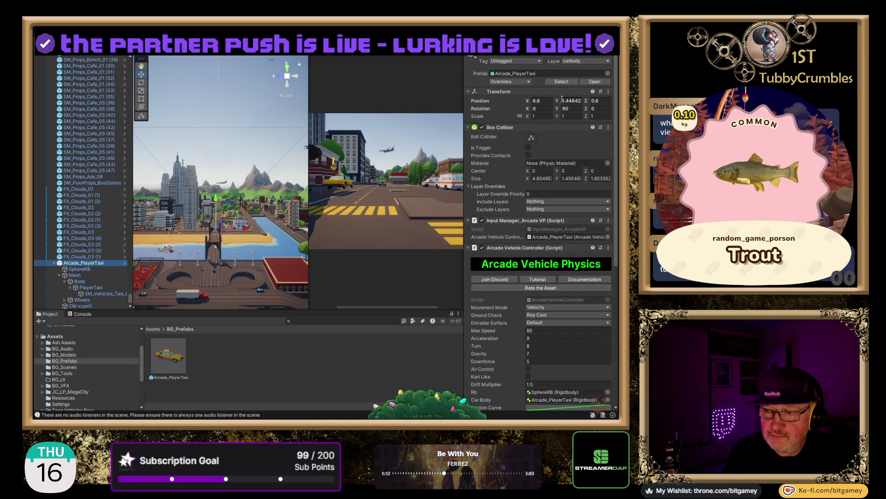
click(558, 103)
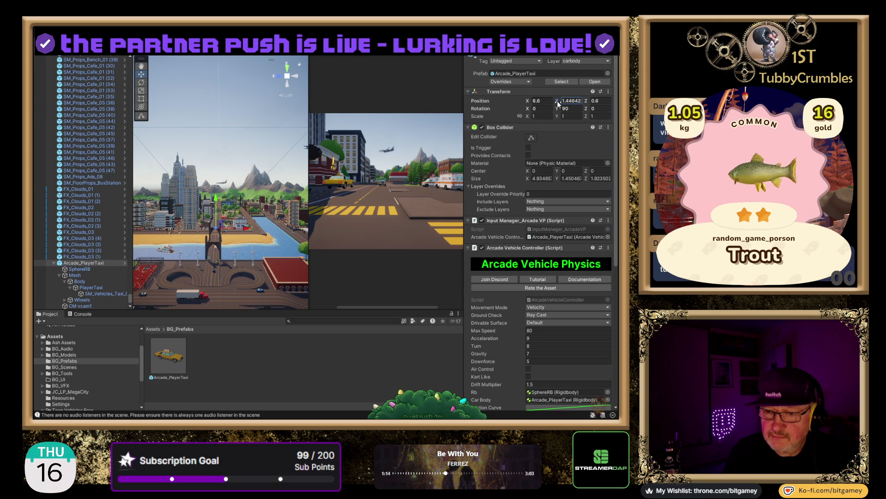
text(1.42)
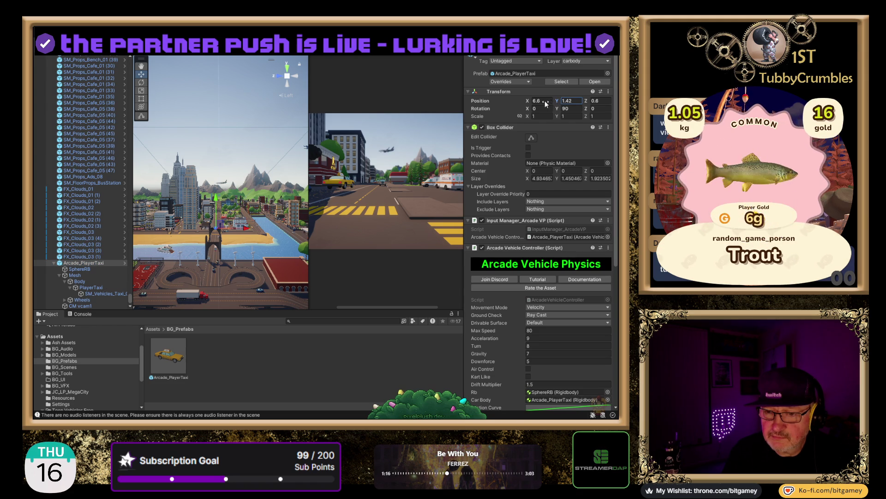
key(Escape)
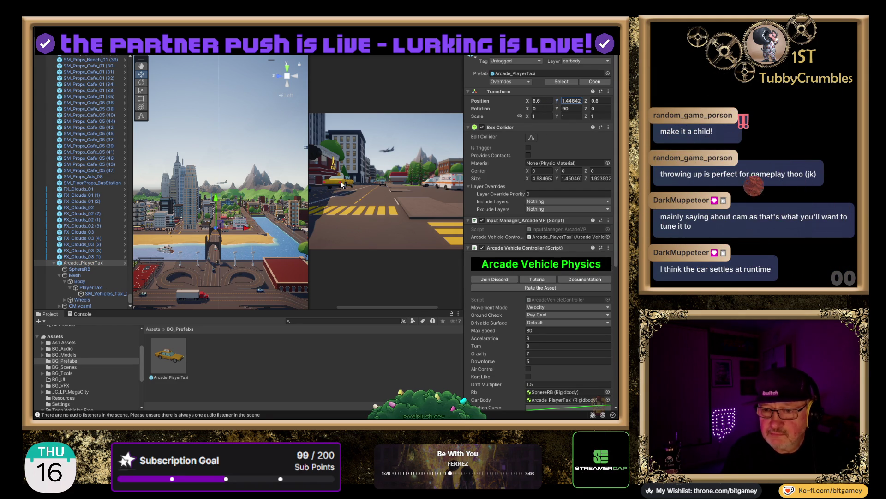
double_click(90, 263)
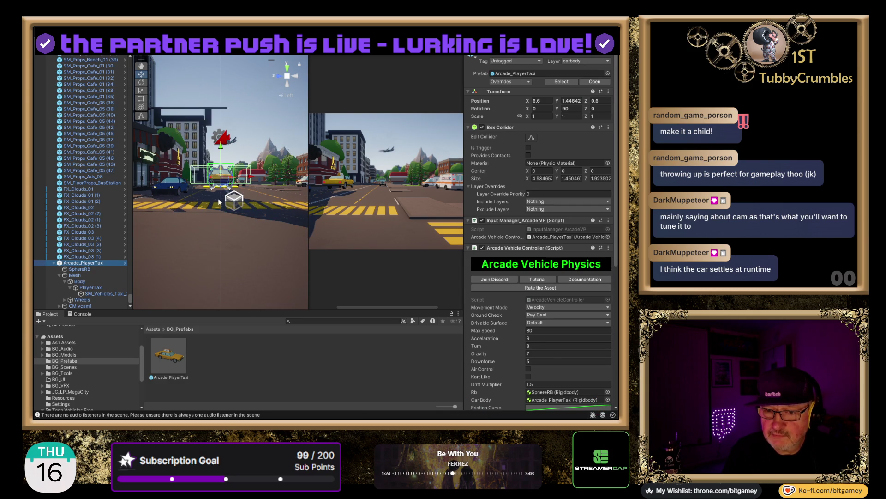
Step: Set the taxi's Position Y to 0.8 so it rests on the street at 6.6, 0.8, 0.6
mouse_move(193, 223)
mouse_down()
mouse_move(162, 147)
mouse_move(159, 155)
mouse_up()
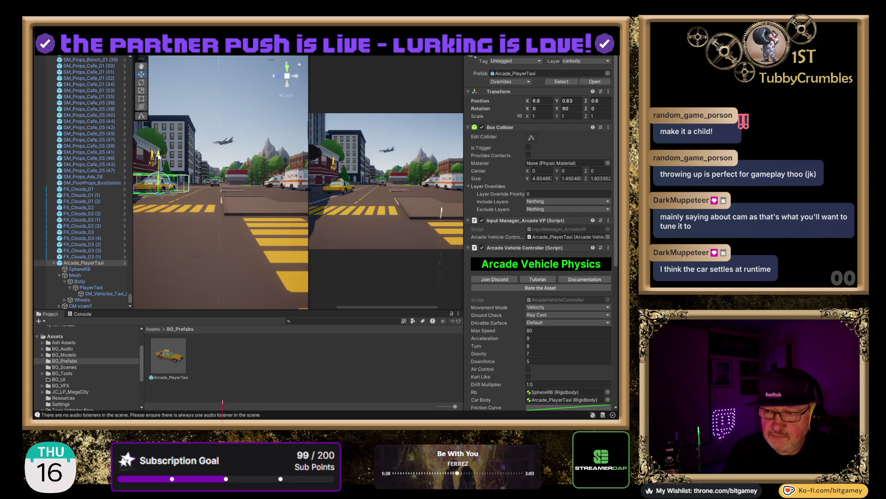
text(0.8)
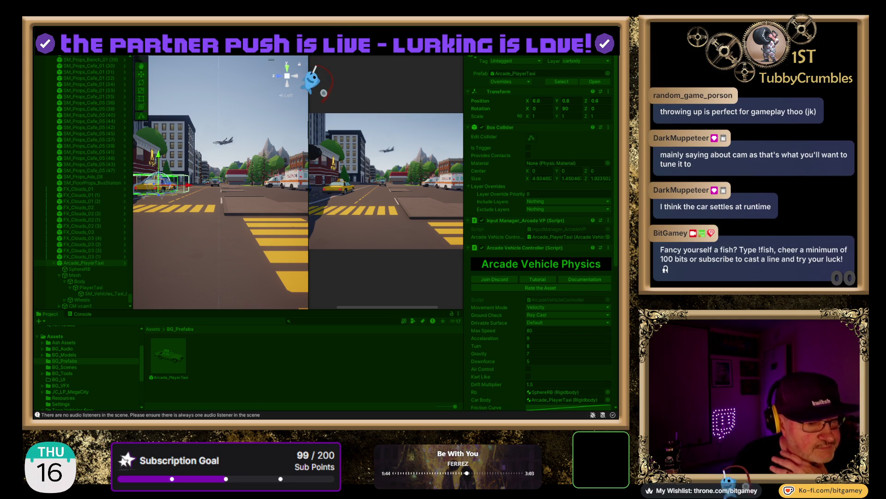
Step: Play-test the scene, driving the taxi forward, back, then turning right all the way around
key(ctrl+p)
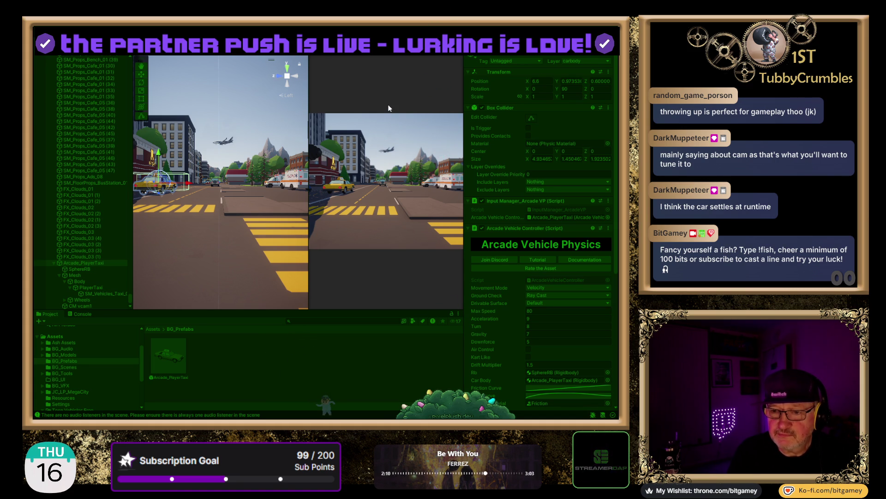
key(w)
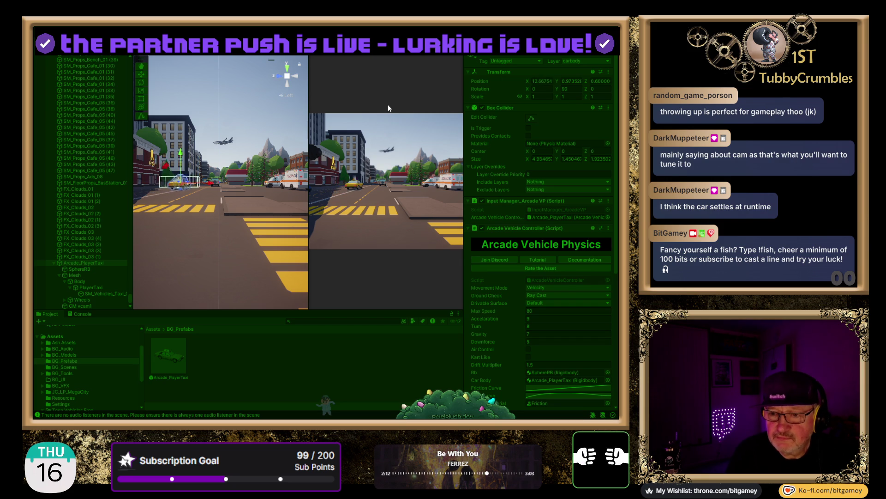
key(s)
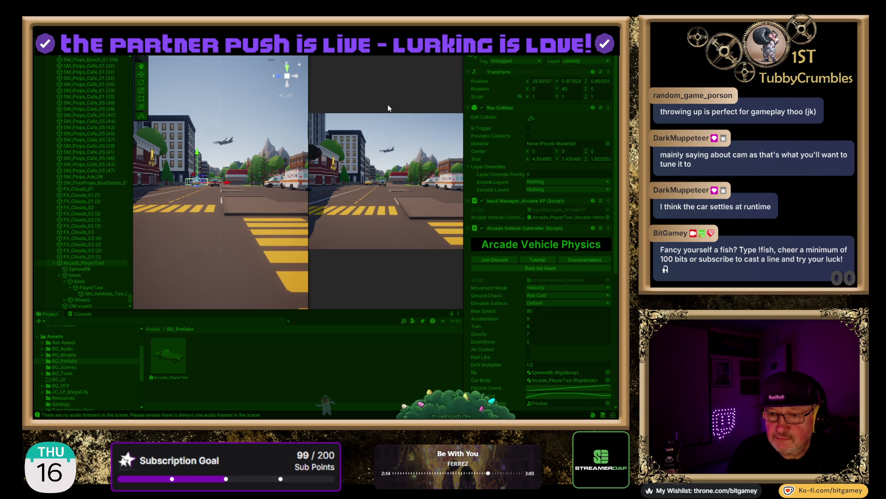
key(w)
key(d)
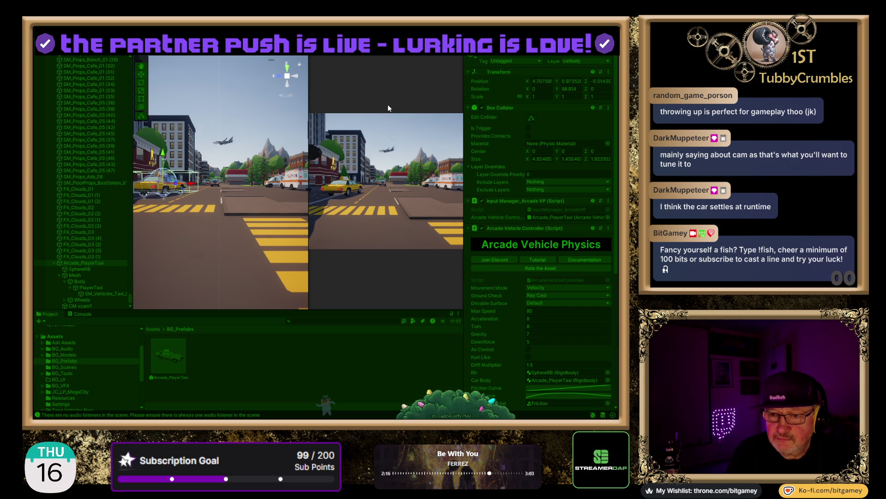
key(d)
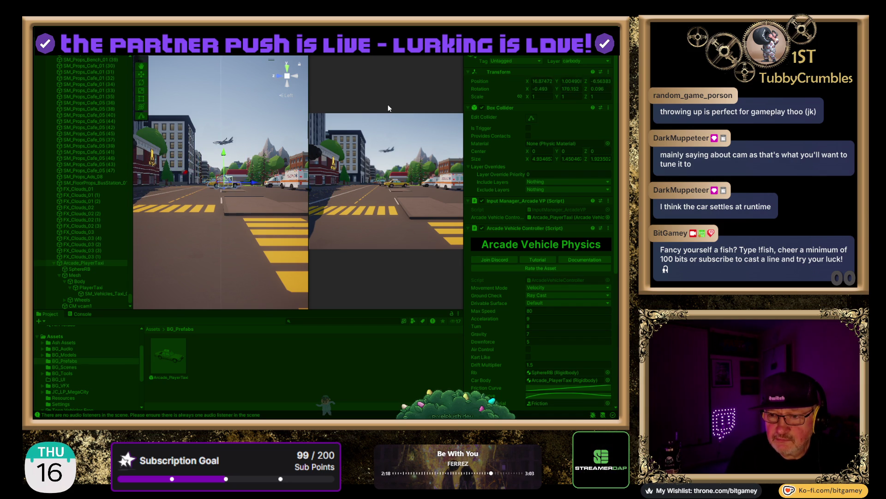
key(d)
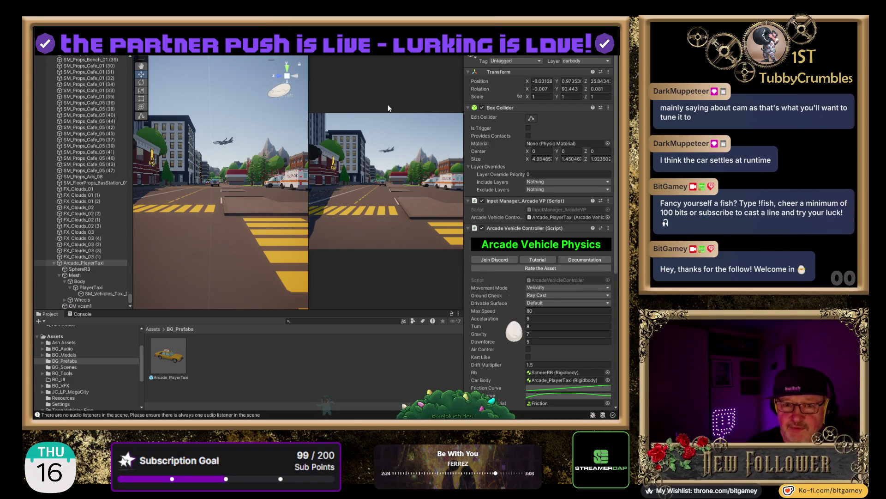
Step: Restart Play mode, drive the taxi forward, in reverse and forward again, then stop
key(ctrl+p)
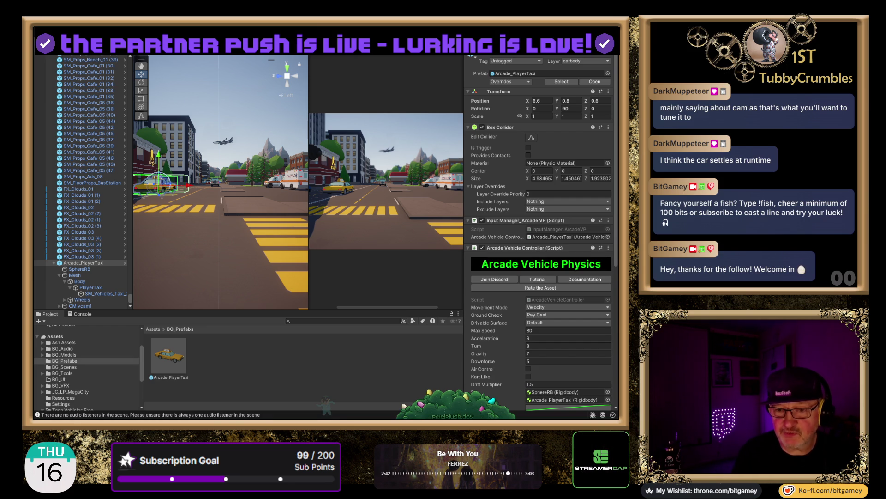
key(ctrl+p)
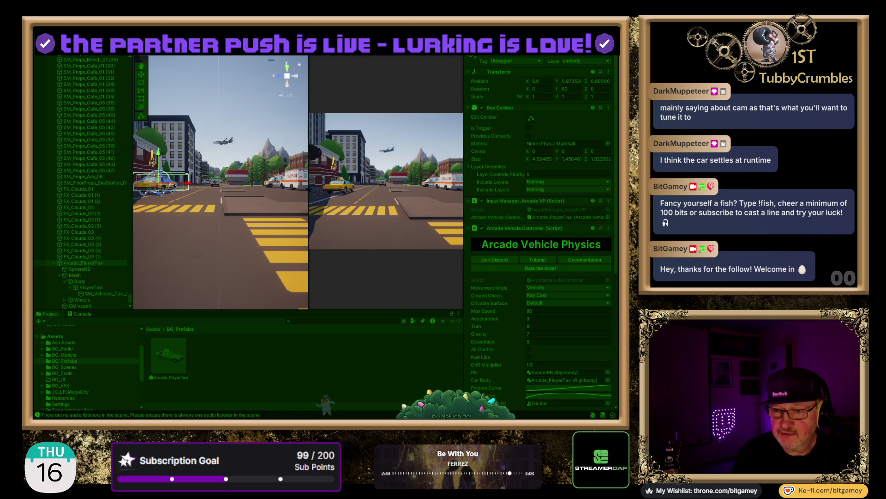
key(w)
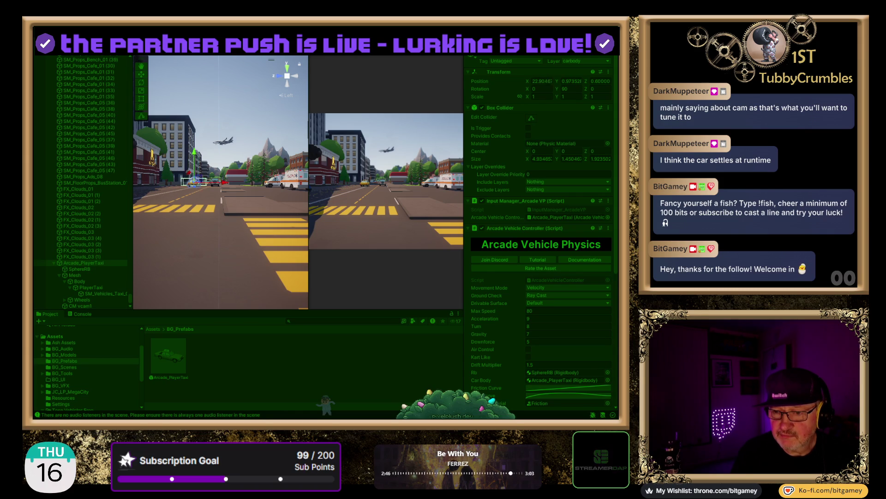
key(s)
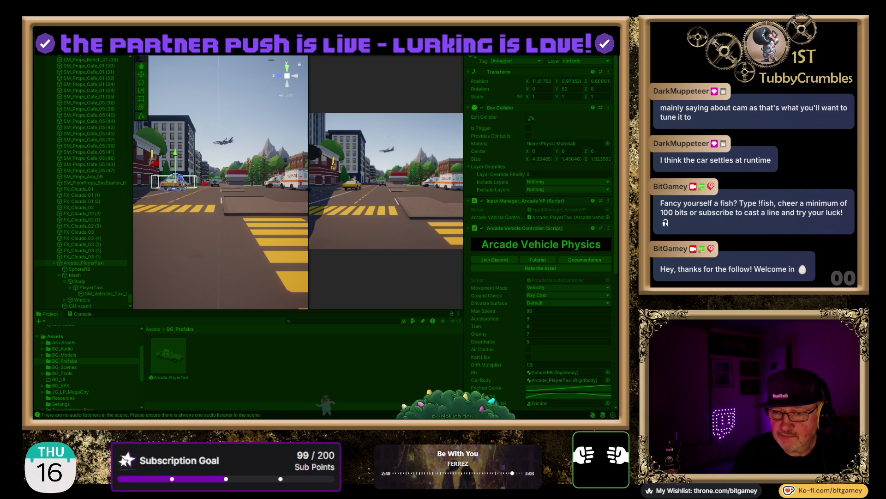
key(w)
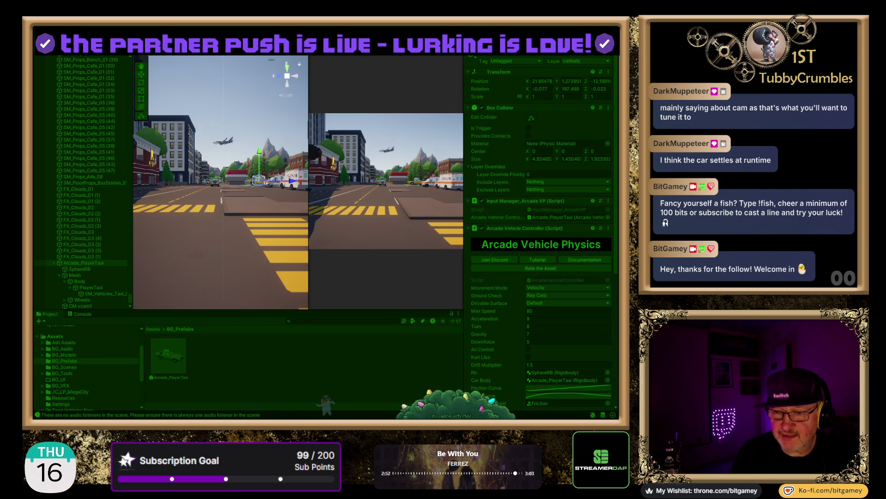
key(ctrl+p)
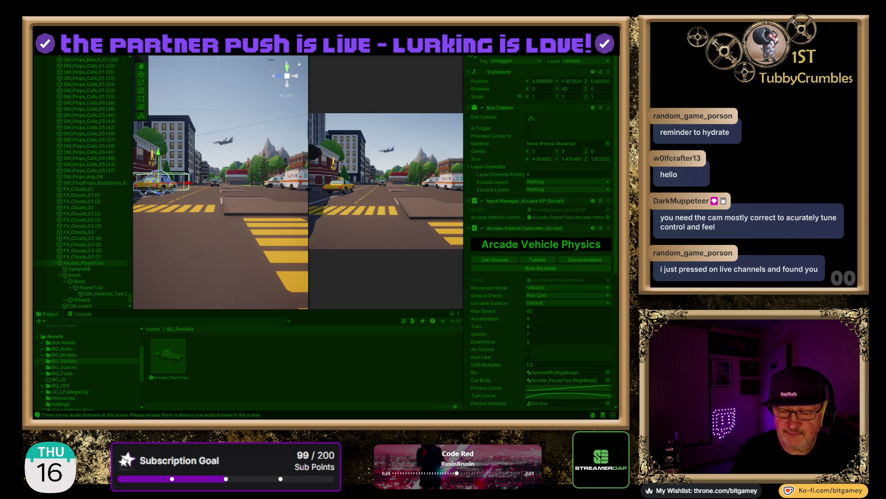
Step: Stop the play test, returning the taxi to 6.6, 0.8, 0.6
key(ctrl+p)
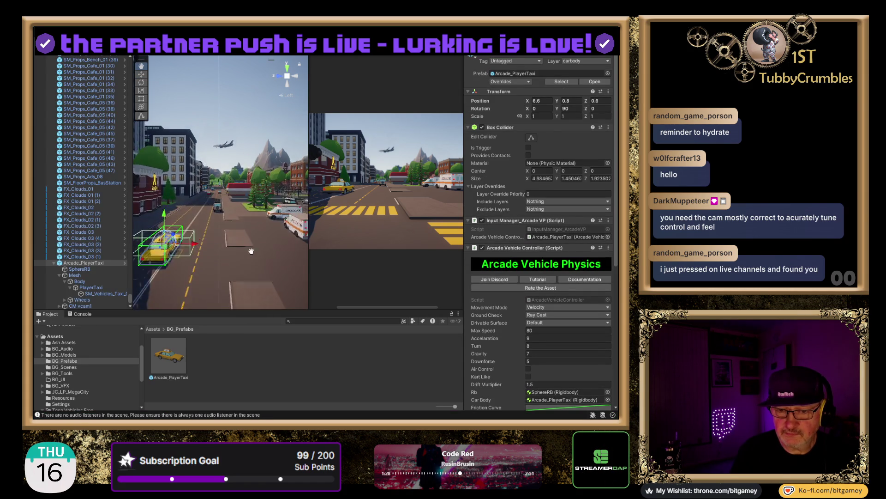
Step: Tilt the Scene view to look down on the street and start the play test again
drag(243, 113, 267, 183)
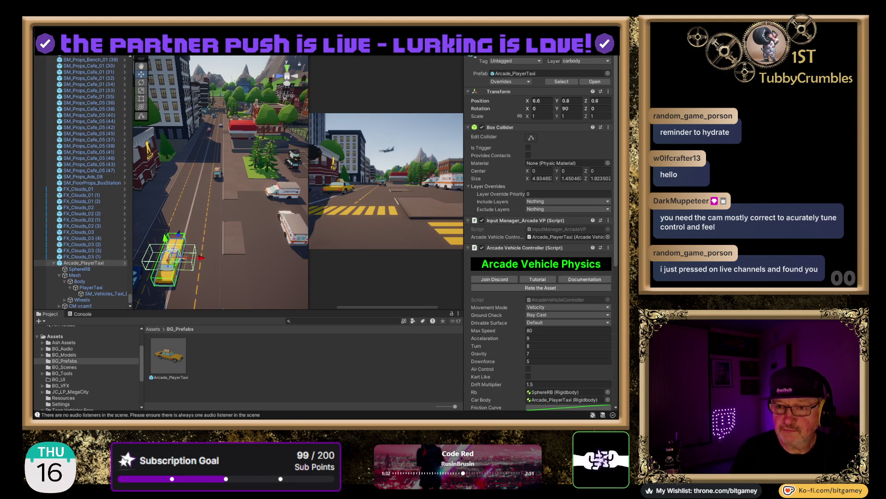
key(ctrl+p)
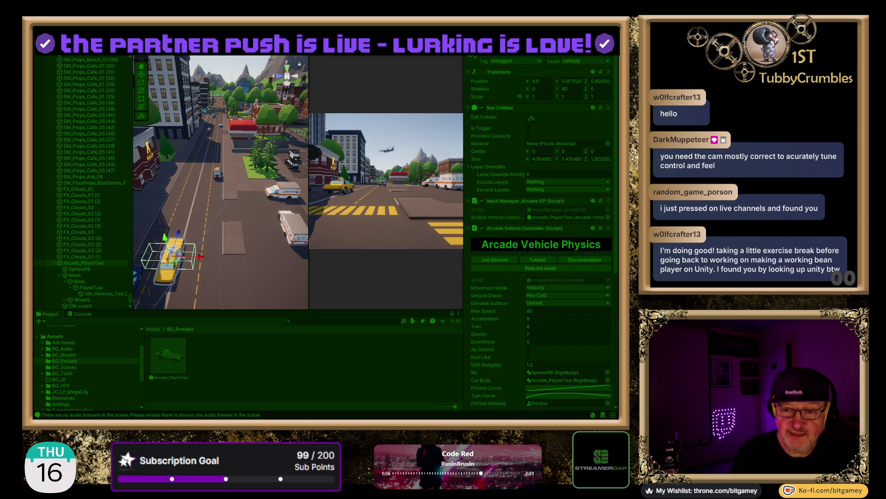
Step: Drive the taxi forward and in reverse repeatedly along the street
key(w)
key(s)
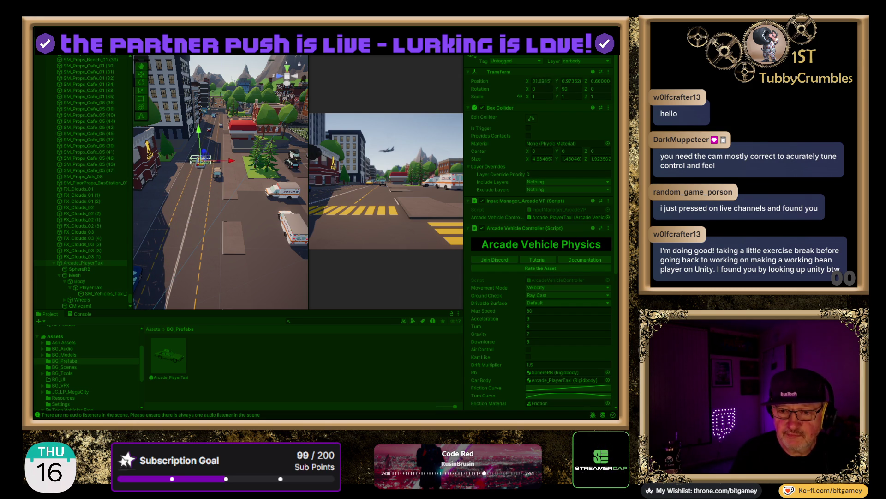
key(s)
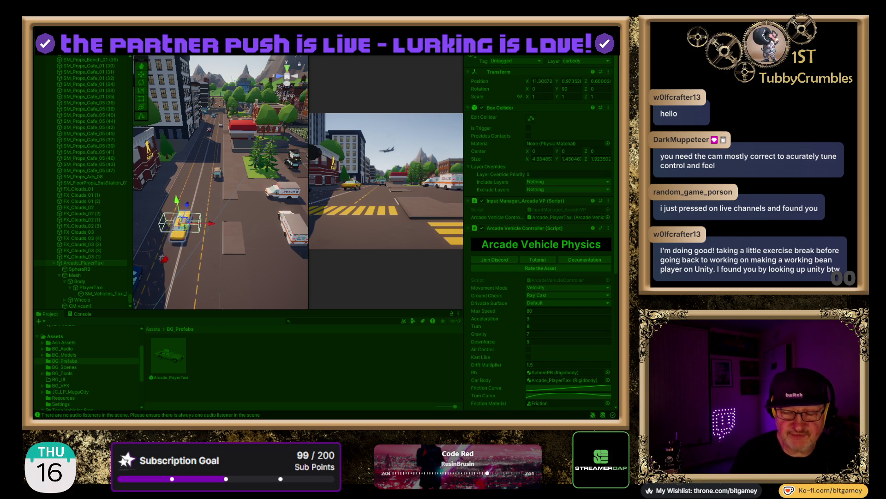
key(s)
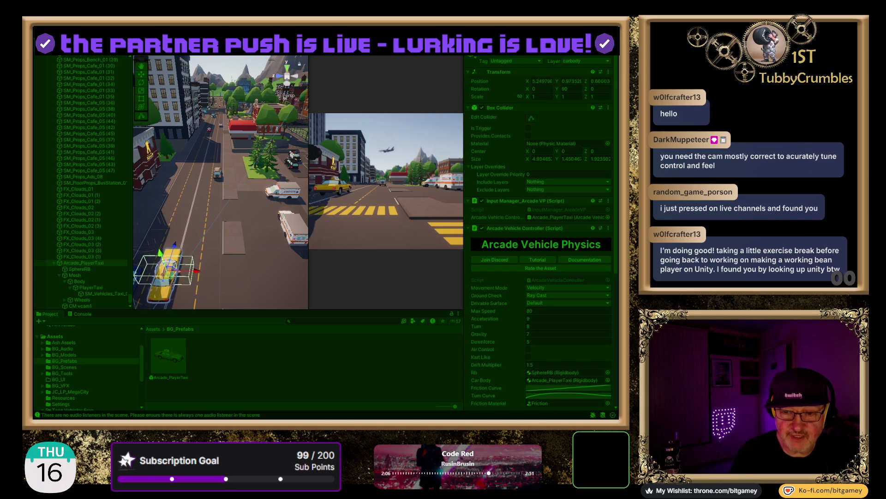
key(w)
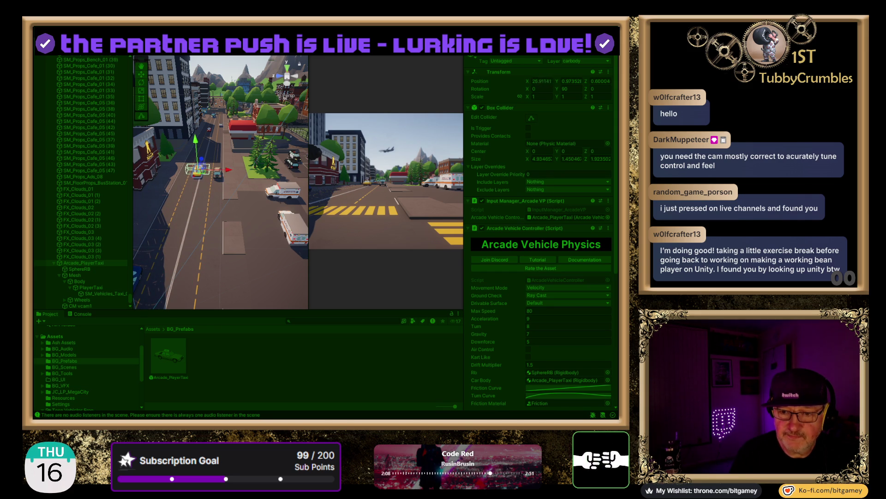
key(s)
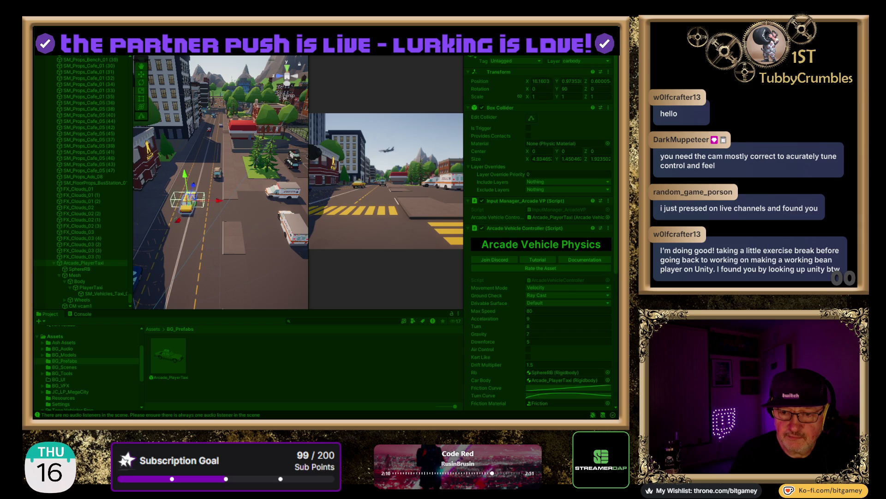
key(w)
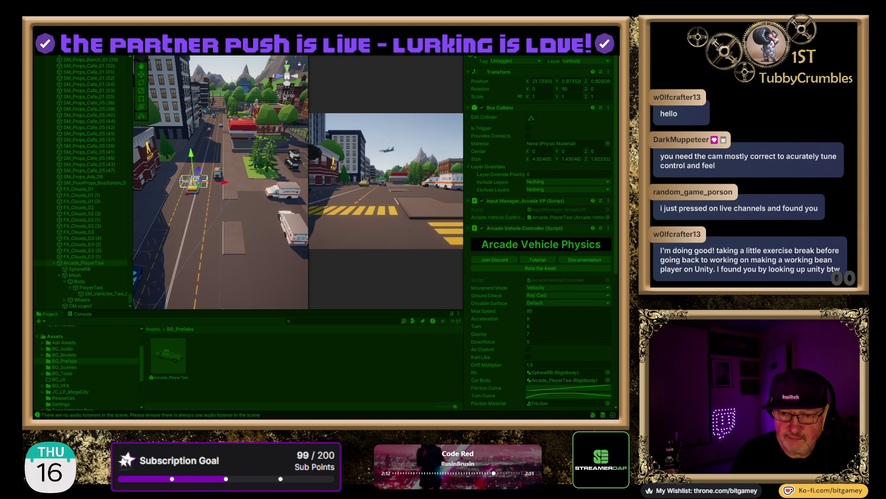
Step: Steer the taxi left through several turns while driving forward and reversing
key(s)
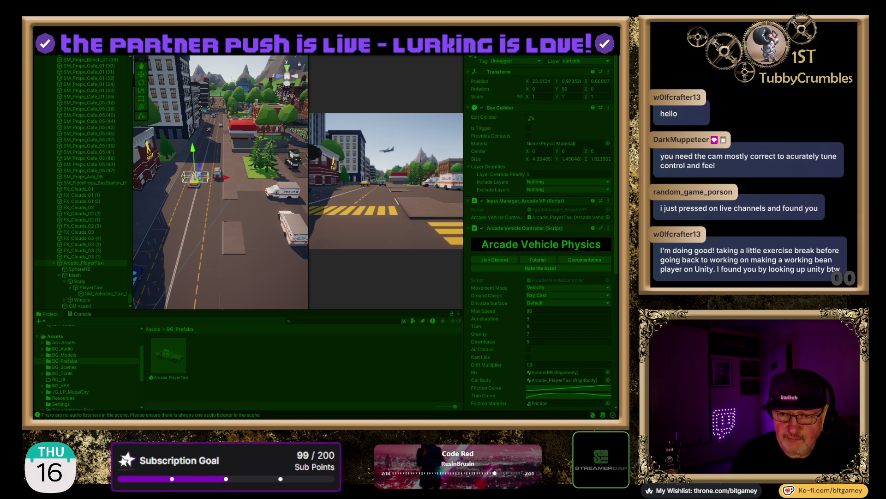
key(w)
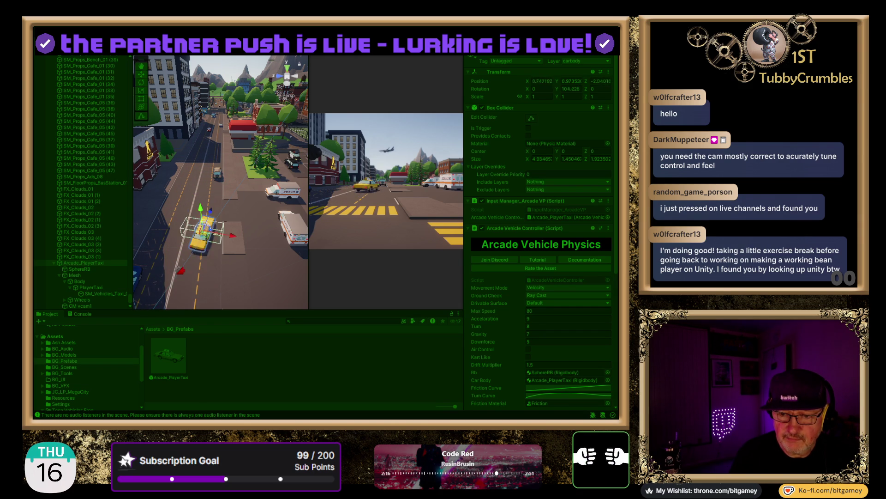
key(a)
key(w)
key(a)
key(a)
key(a)
key(s)
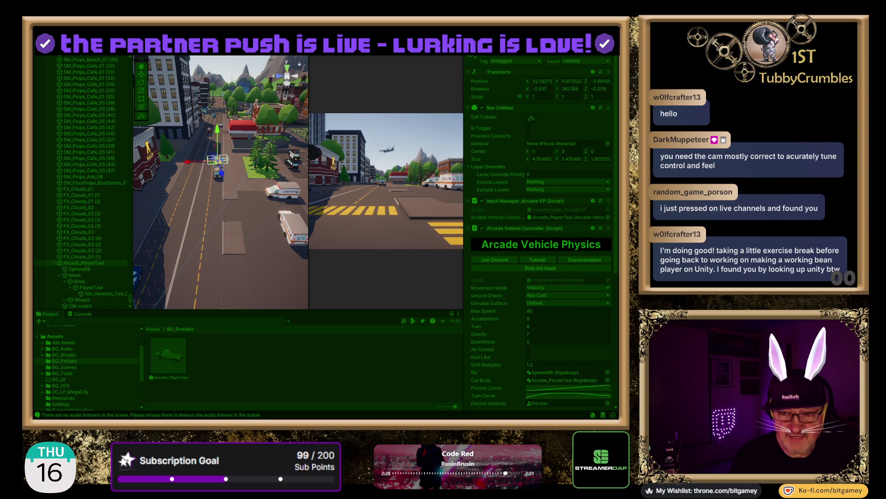
key(a)
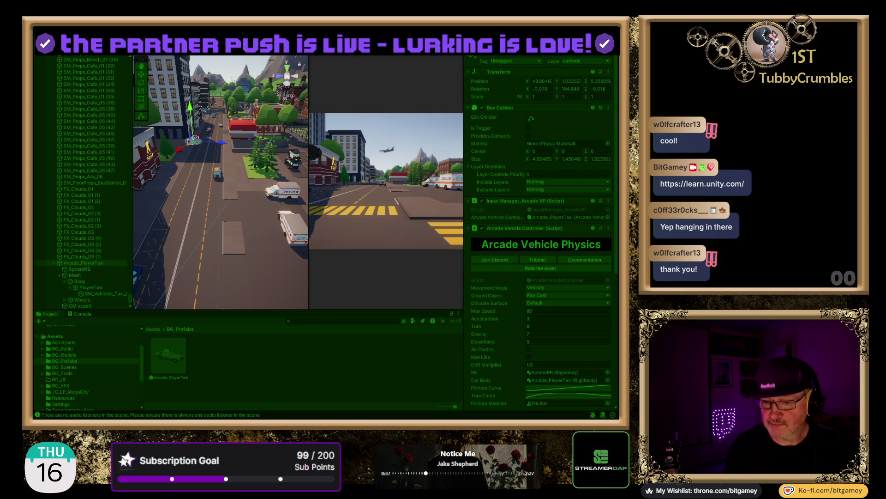
Step: Switch to the Arcade Vehicle Physics tutorial video
key(alt+Tab)
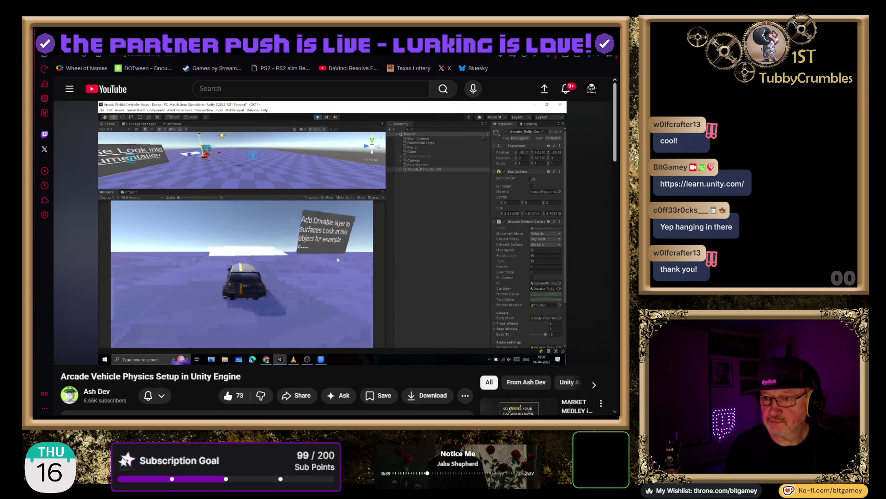
Step: Switch to the tab playing the live Twitch IRL stream 'Dinosaurs and Tulips'
key(ctrl+Tab)
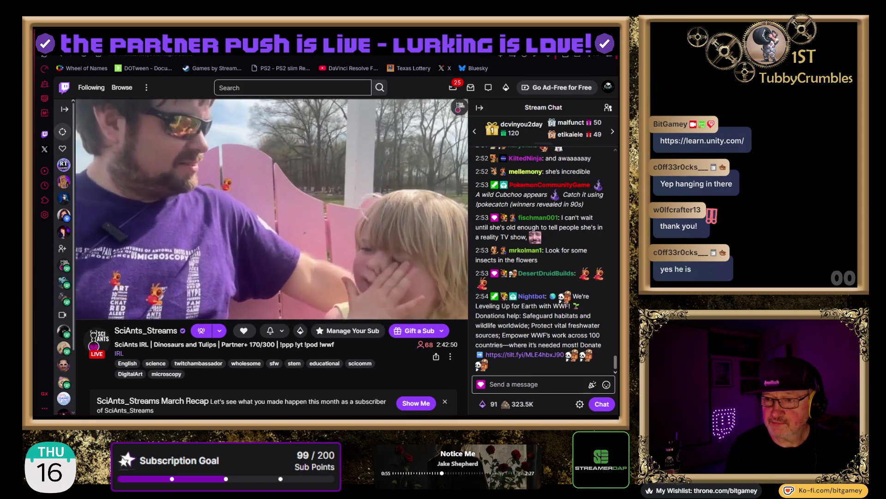
Step: Leave the Twitch stream for the Asset Store page of the $5 Arcade Vehicle Ai asset
key(ctrl+Tab)
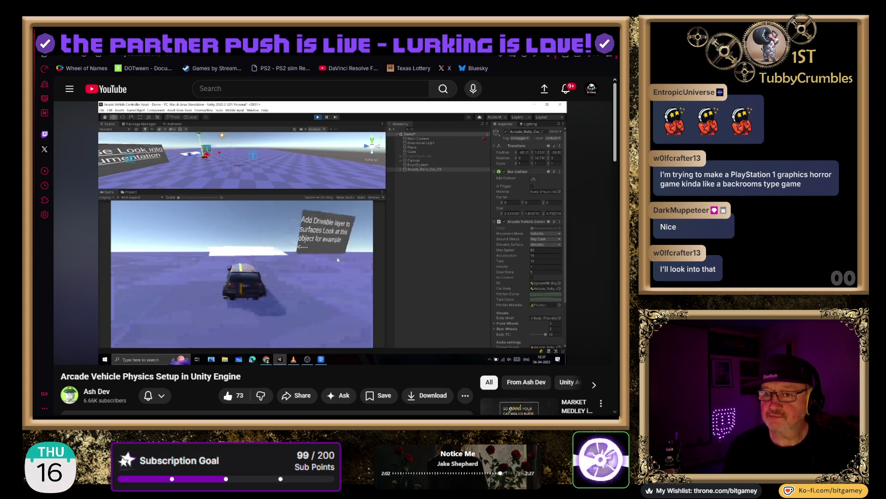
key(ctrl+w)
key(ctrl+w)
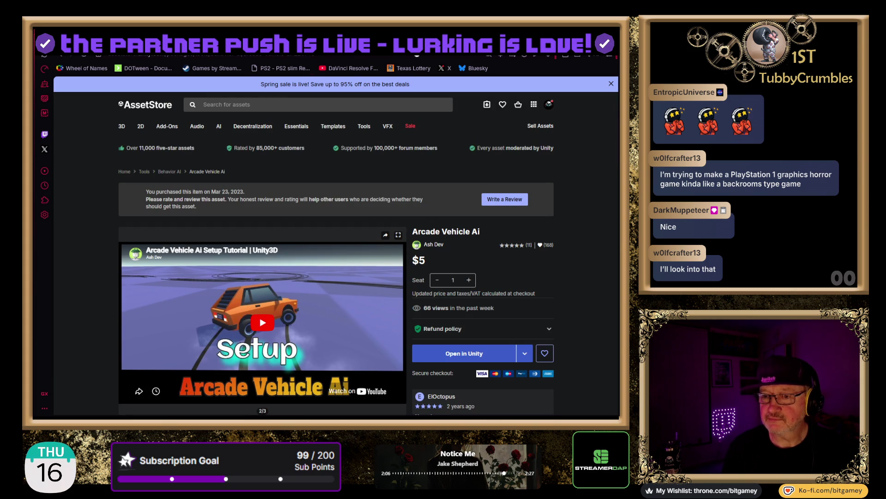
Step: Return to the Arcade Vehicle Physics store page and search the Asset Store for 'ps1 graphics'
key(ctrl+w)
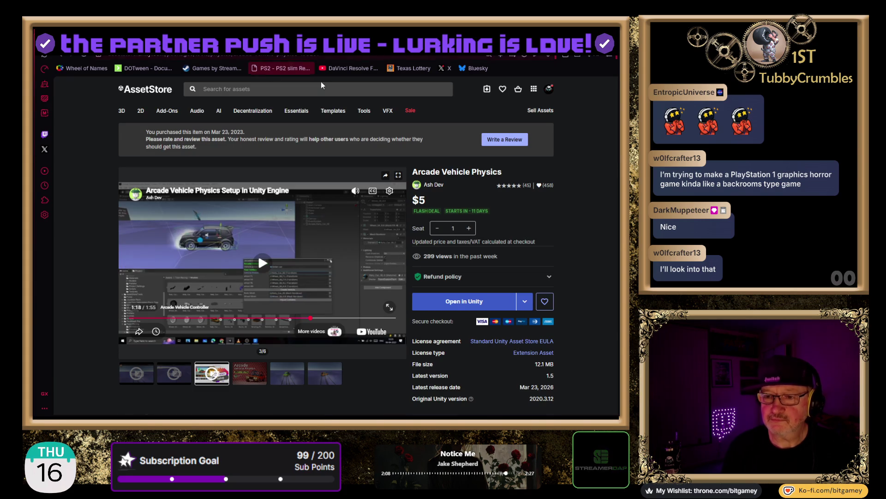
click(234, 89)
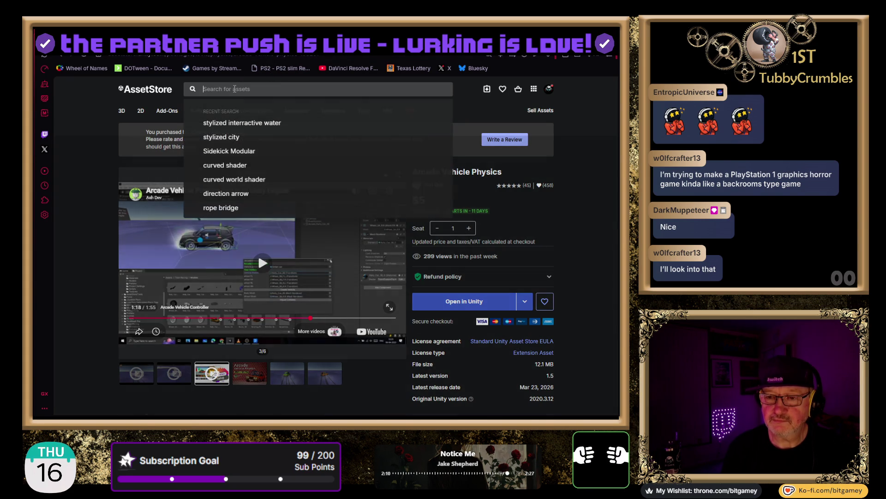
text(ps1)
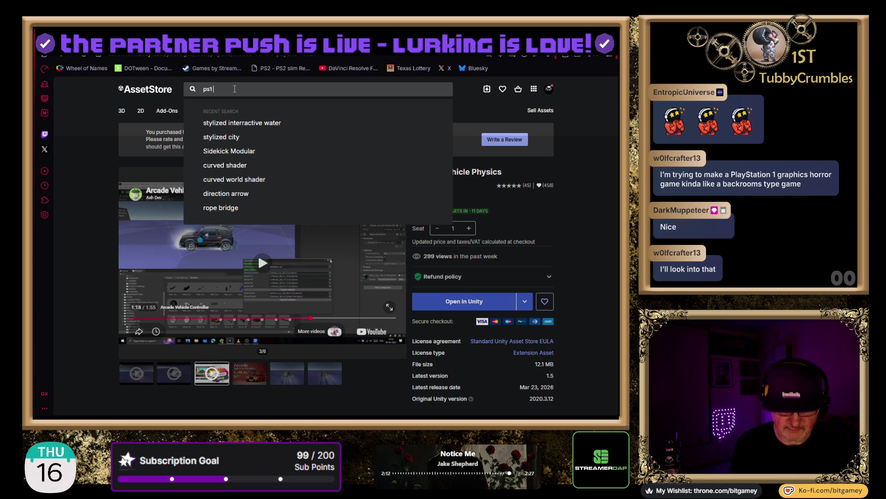
text( graphics)
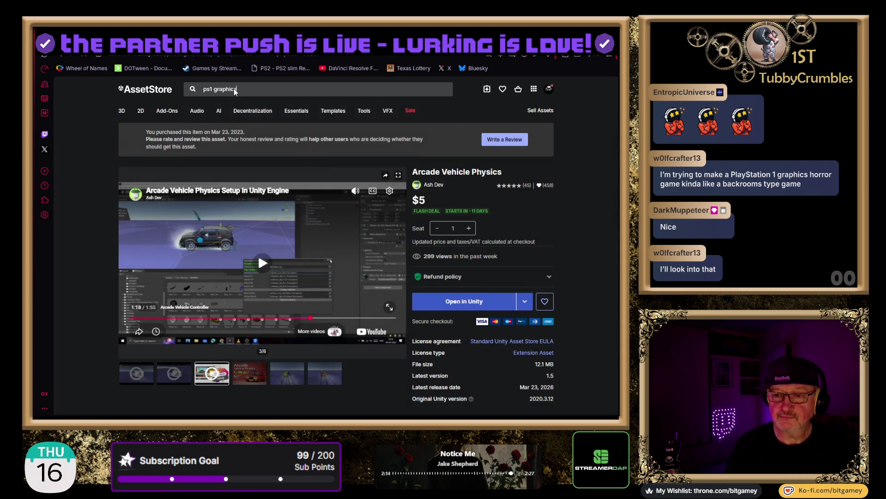
key(Return)
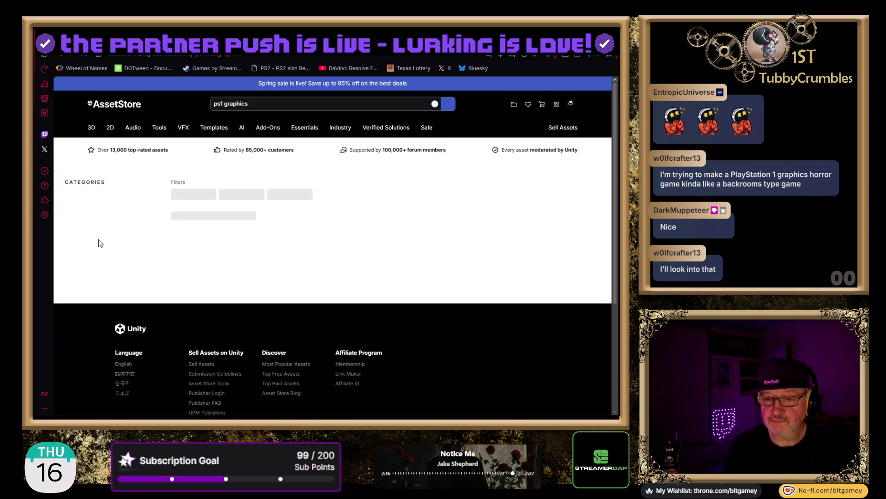
Step: Scroll through the PSX-style results, like PSFX and Pixelation Fx, to the bottom
scroll(102, 243, down, 2)
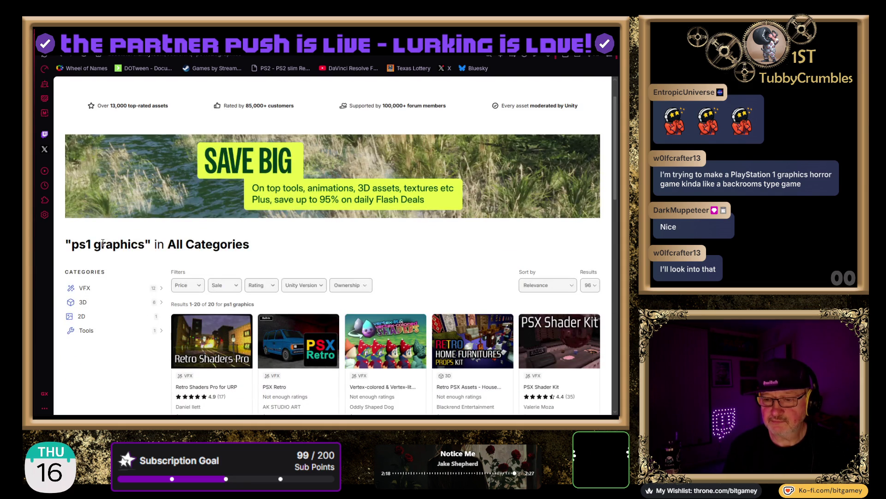
scroll(103, 244, down, 1)
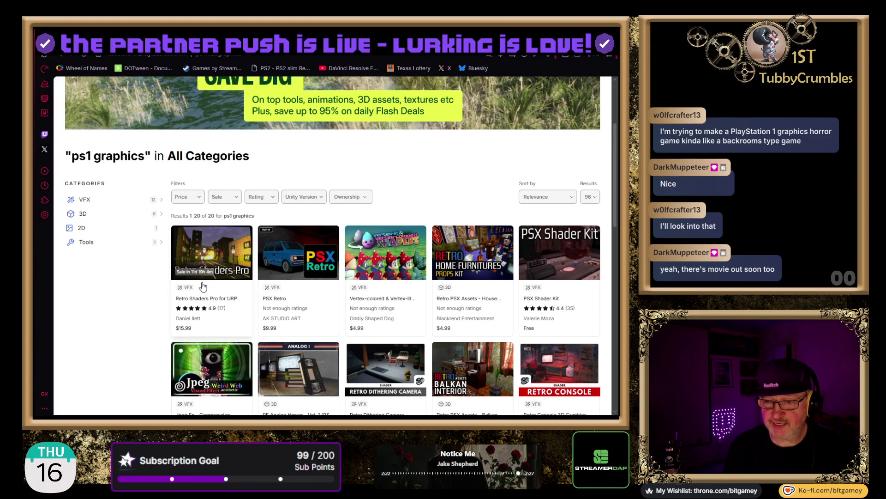
scroll(142, 309, down, 1)
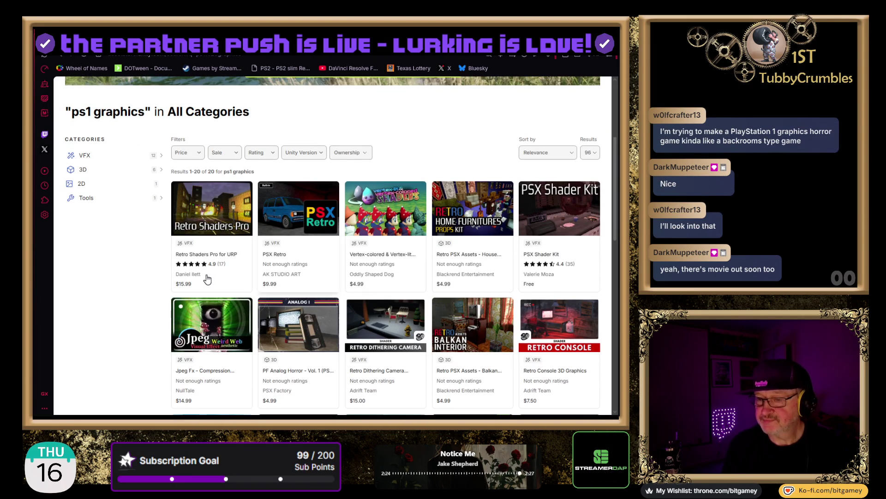
scroll(527, 294, down, 2)
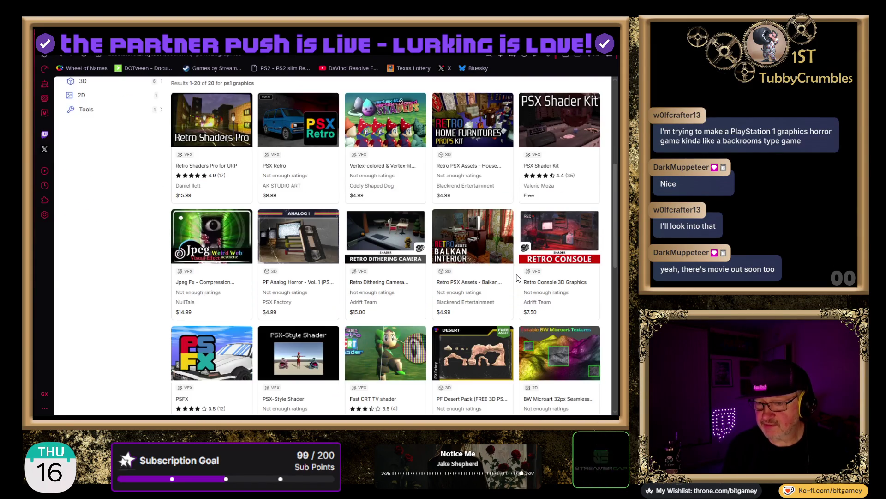
scroll(518, 277, down, 1)
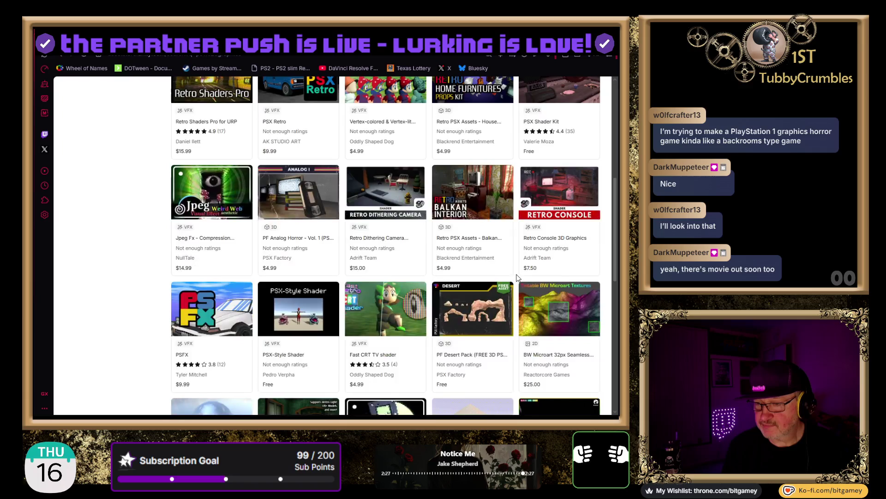
scroll(518, 277, down, 1)
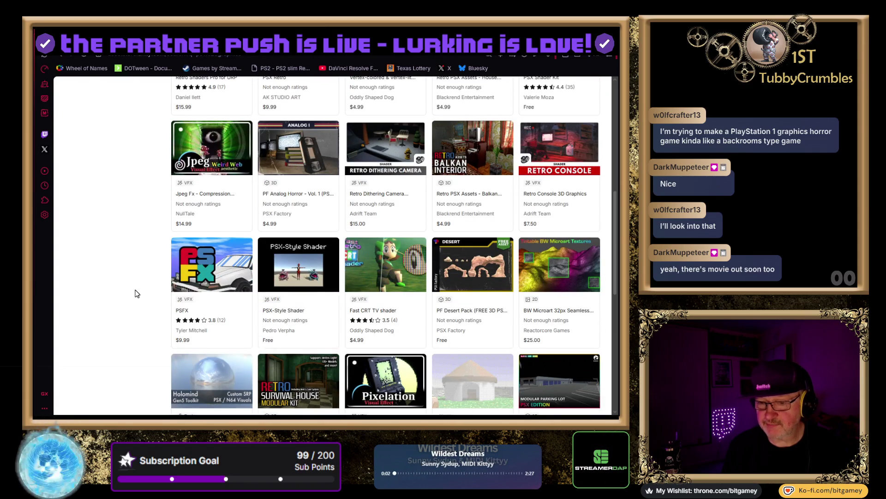
scroll(133, 278, down, 3)
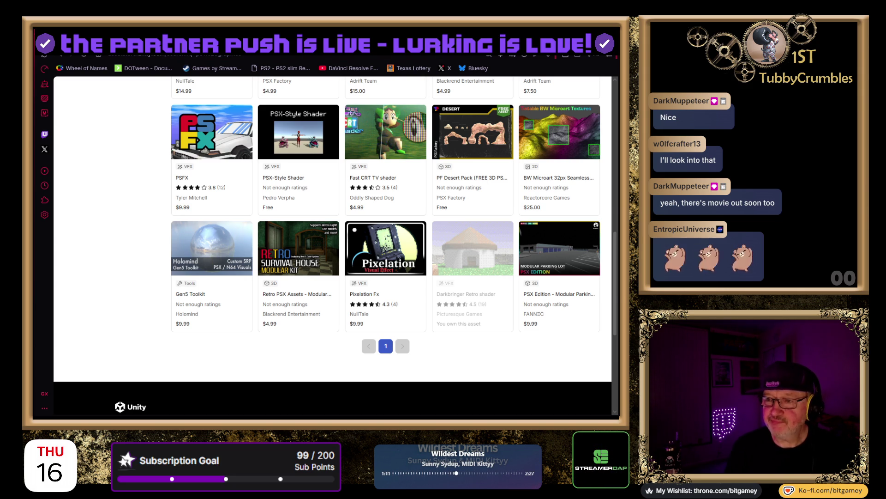
key(ctrl+t)
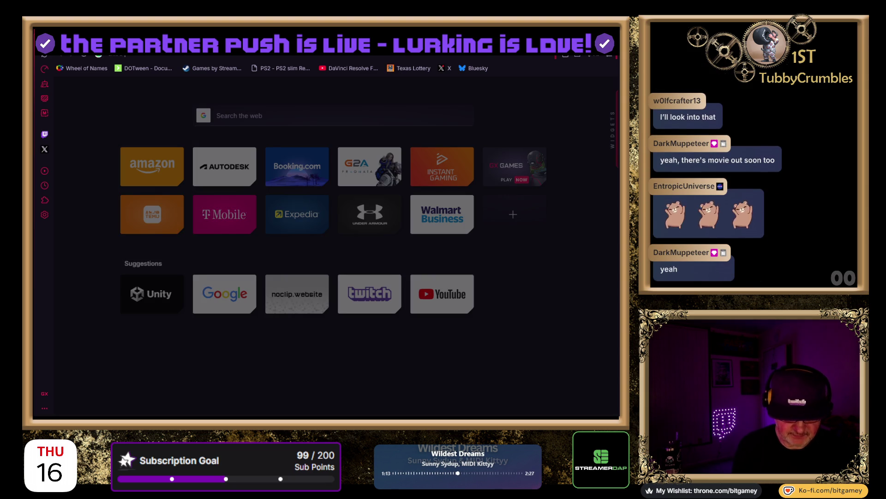
Step: Search Google for 'exit 8 movie' and scroll through the results
key(Return)
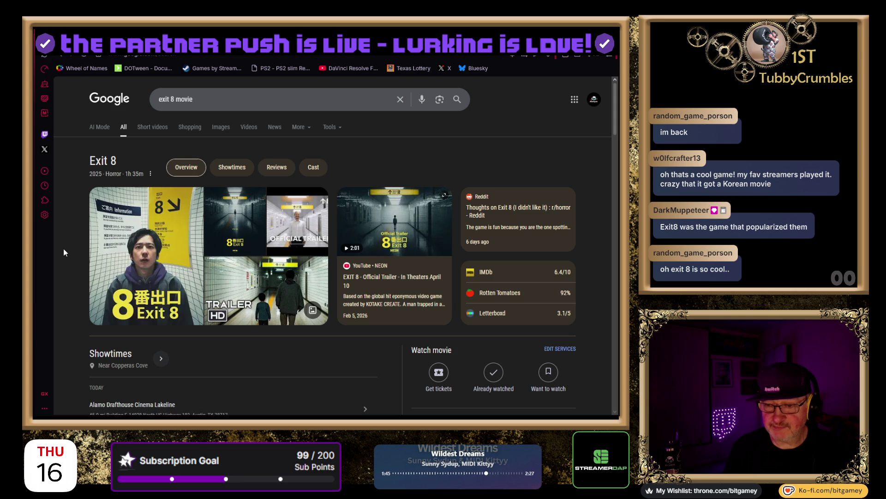
scroll(63, 251, down, 3)
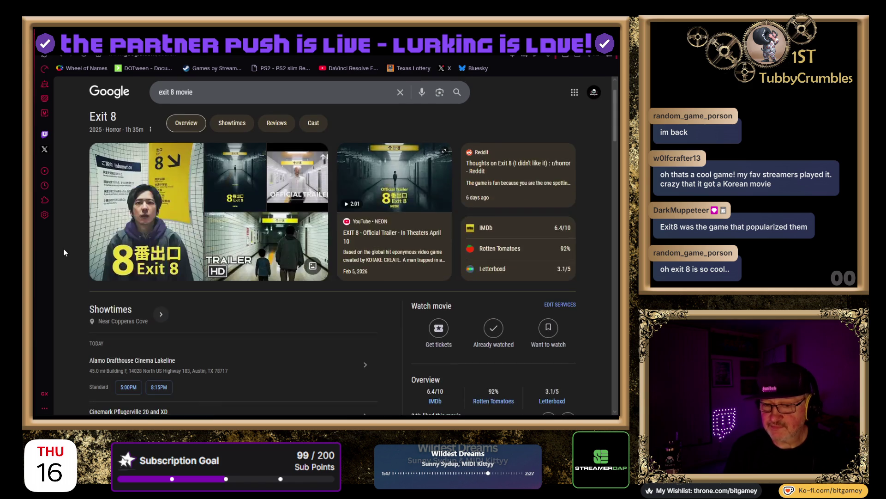
scroll(64, 252, down, 3)
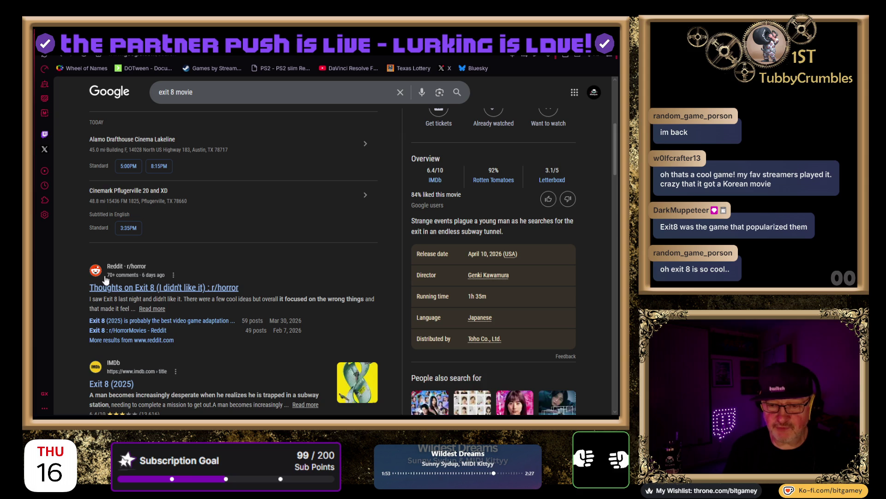
scroll(59, 285, down, 3)
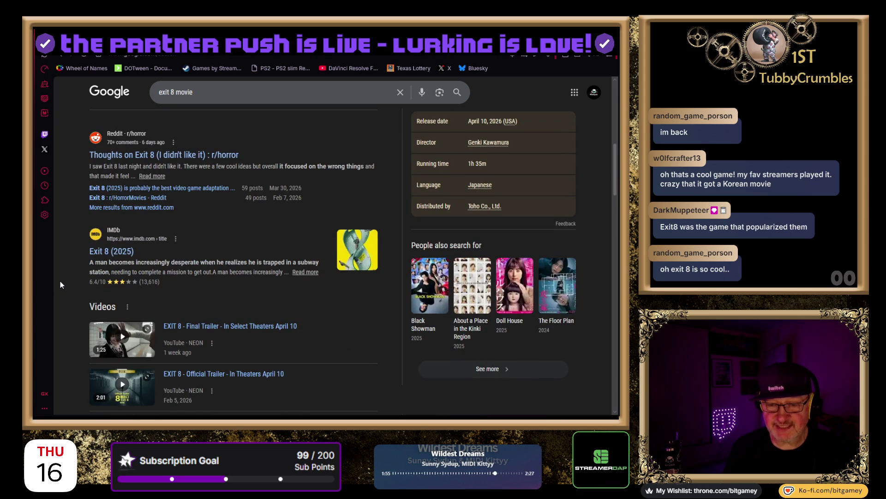
scroll(60, 281, down, 2)
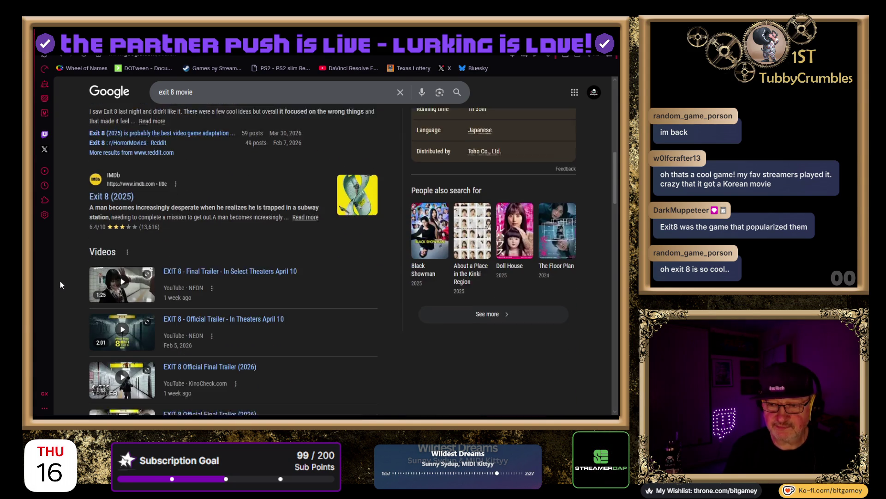
scroll(64, 278, down, 1)
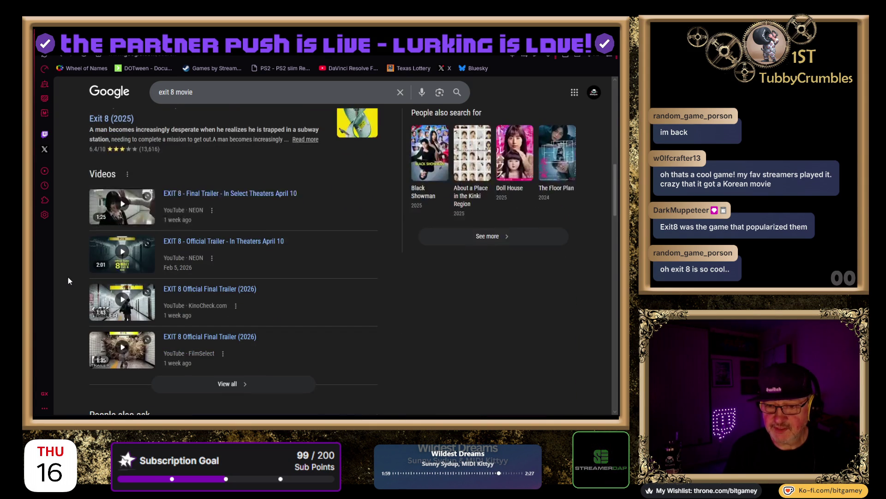
scroll(68, 277, down, 3)
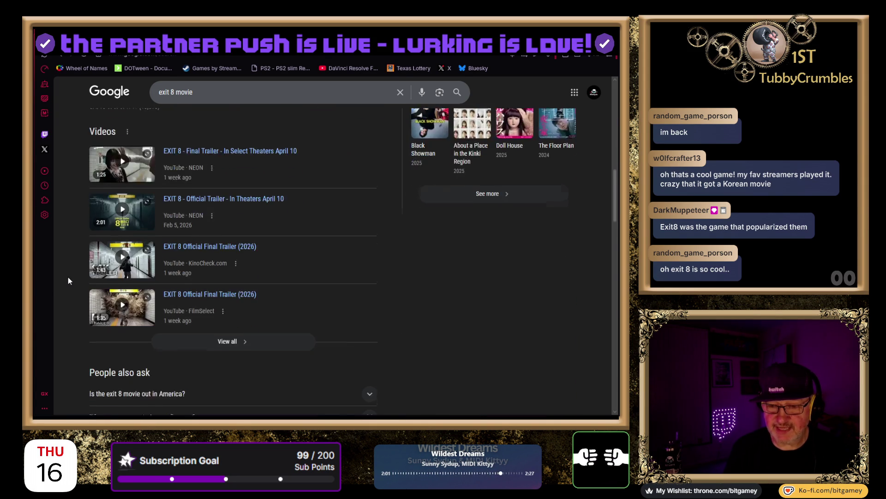
scroll(68, 280, down, 4)
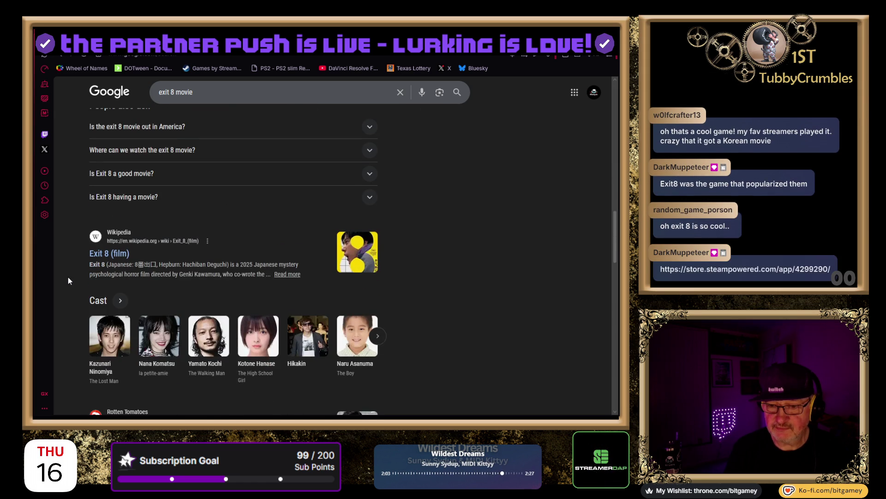
scroll(68, 281, down, 3)
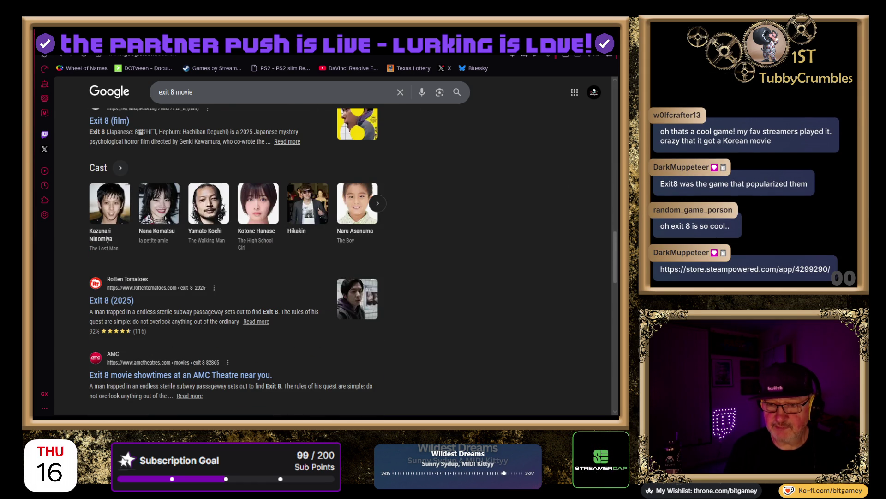
Step: Change the query to 'exit 8 steam' to find The Exit 8 Steam listing
double_click(187, 92)
text(steam)
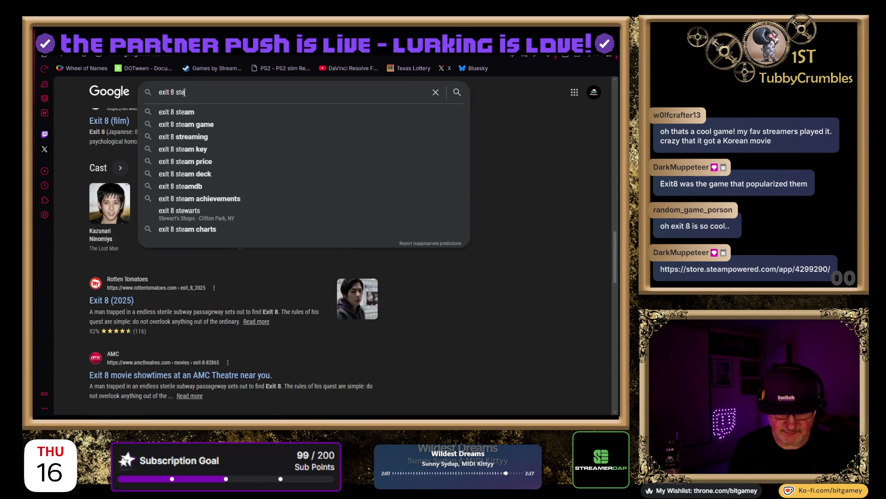
key(Return)
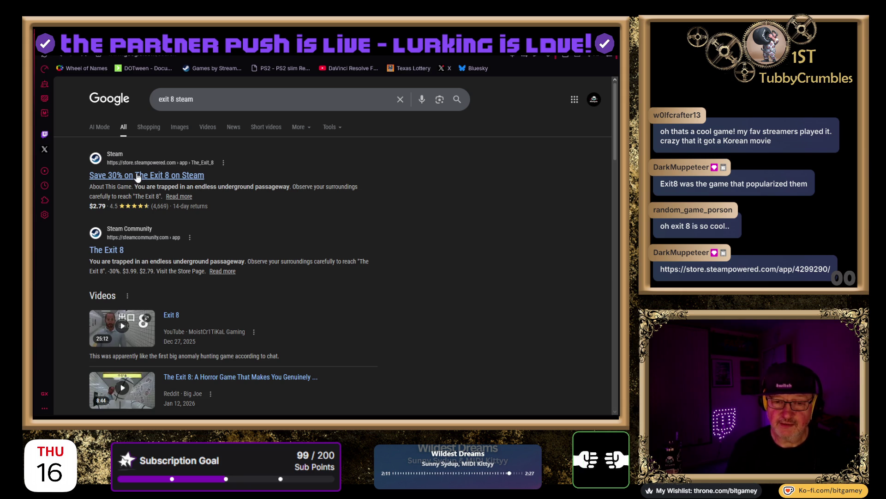
Step: Open The Exit 8 Steam store page, look over it, and pause the trailer
click(134, 175)
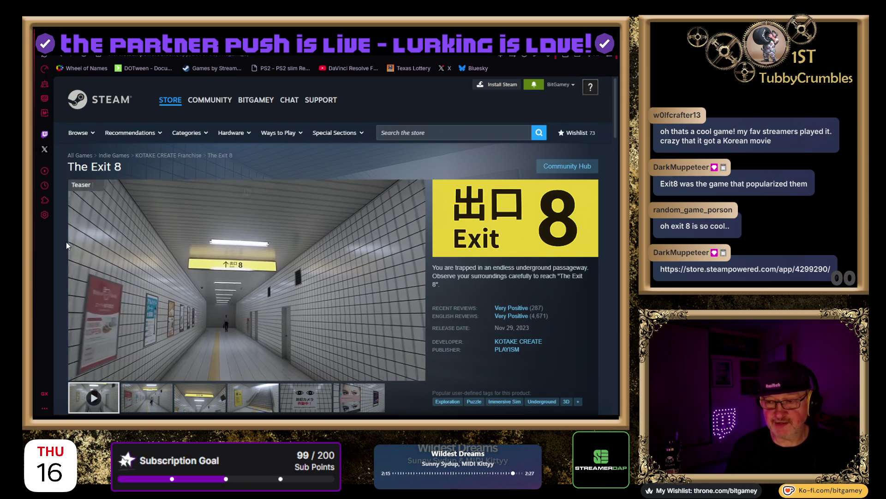
scroll(65, 242, down, 4)
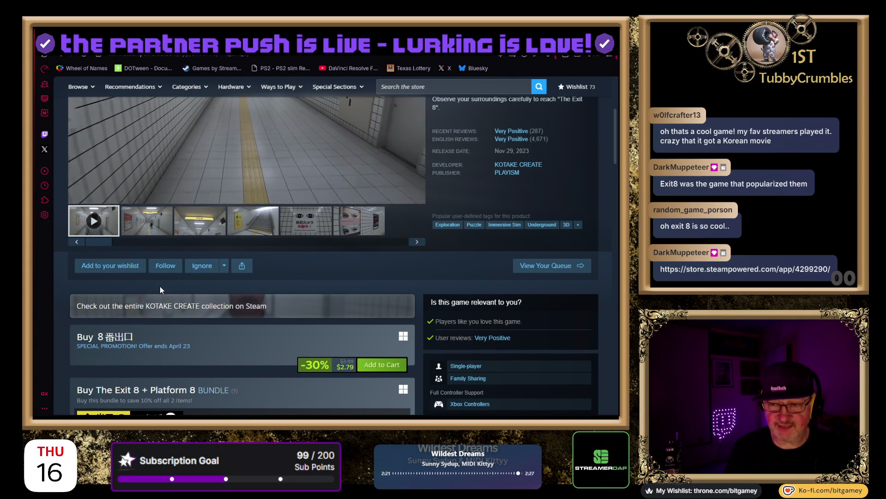
scroll(181, 287, up, 3)
click(78, 331)
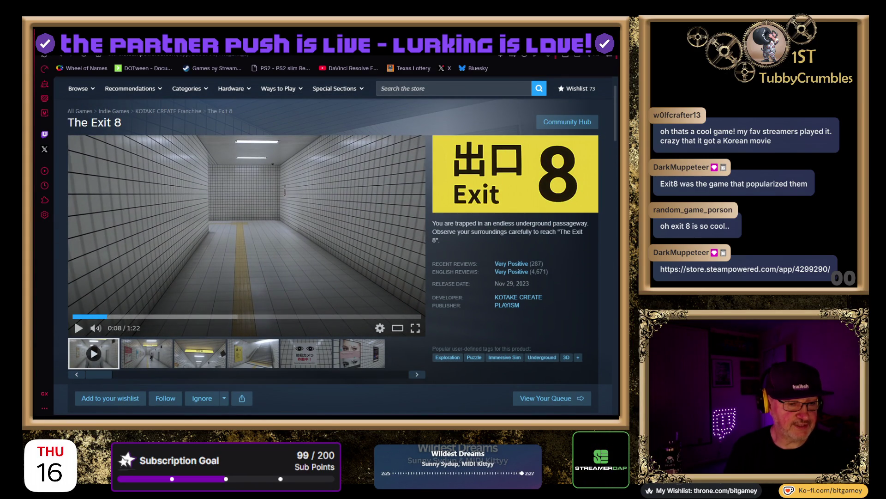
Step: Load the ARB: Anomalous Research Bureau - Museum page and view its fourth screenshot
key(Return)
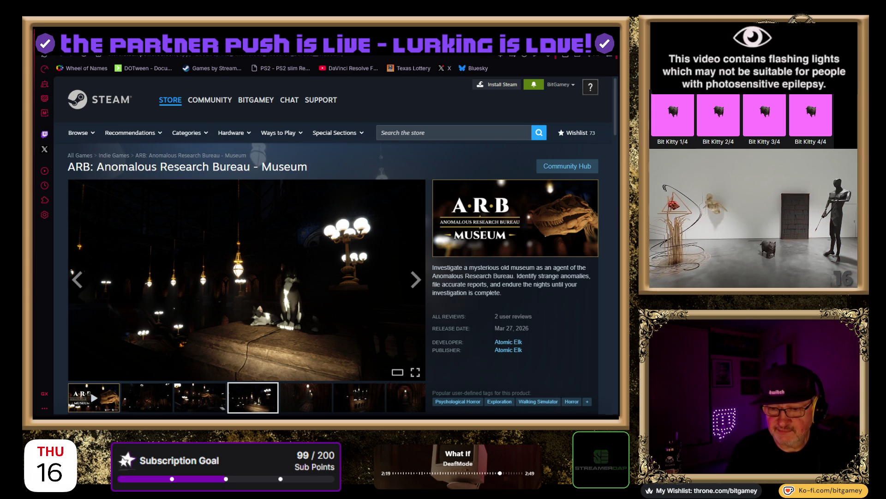
click(200, 316)
click(176, 314)
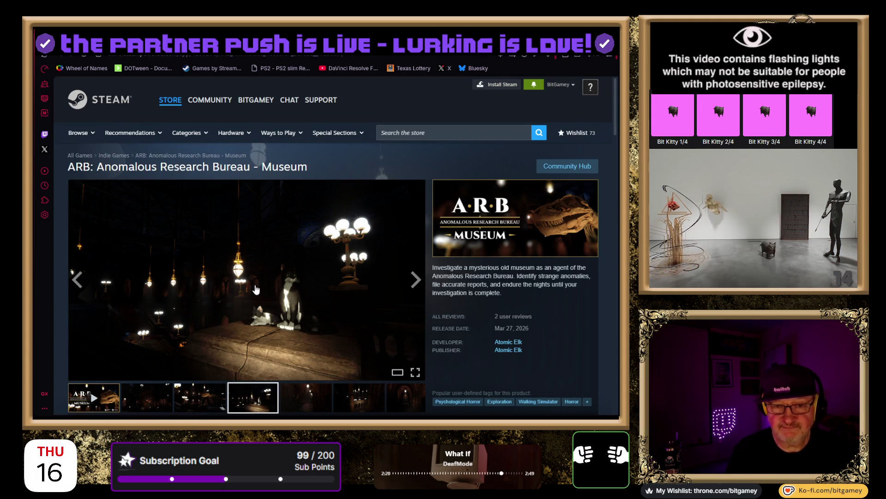